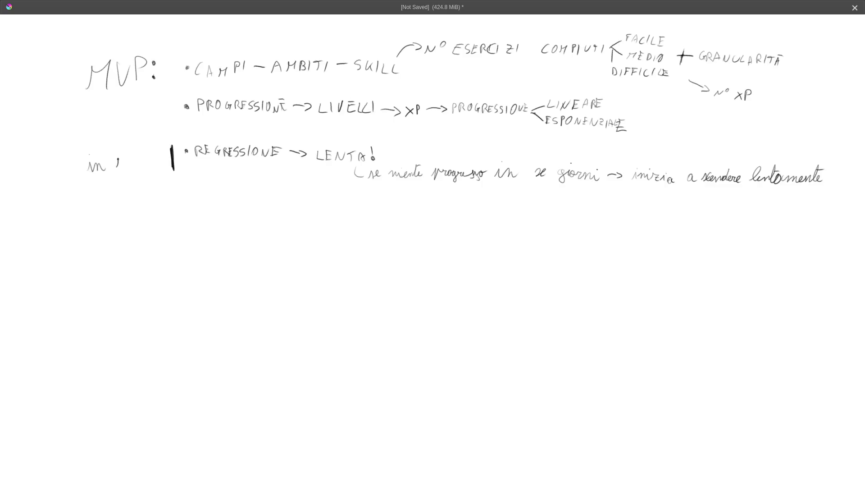
# - Finish the handwritten 'in MVP no!' side note and underline 'no!', then zoom out
pyautogui.moveTo(140, 155); pyautogui.dragTo(140, 159)
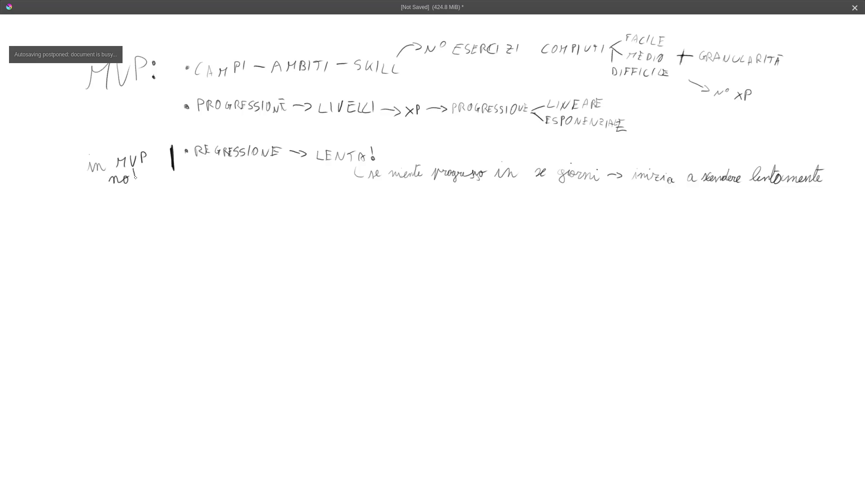
pyautogui.moveTo(107, 189); pyautogui.dragTo(138, 190)
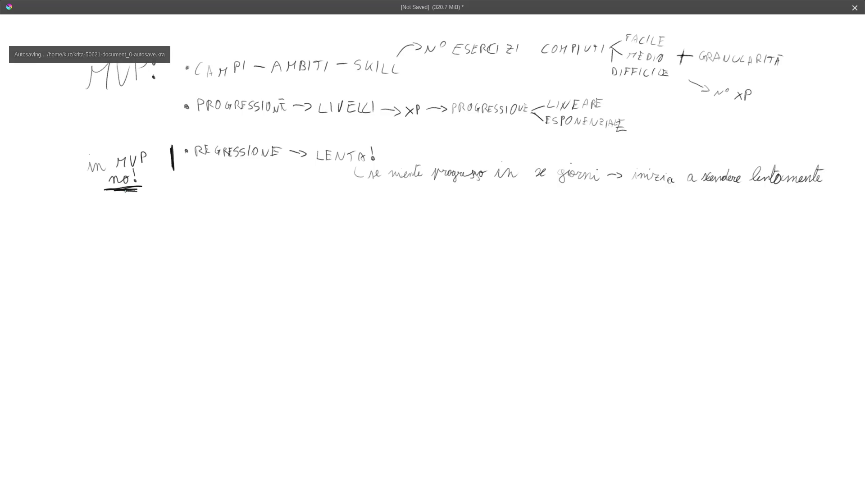
pyautogui.press('-')
pyautogui.press('-')
pyautogui.press('-')
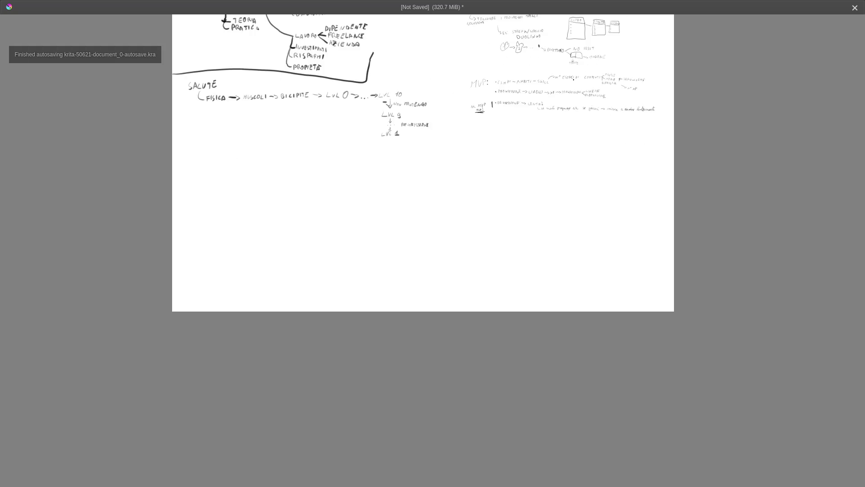
pyautogui.scroll(-2, 816, 42)
pyautogui.scroll(-2, 656, 160)
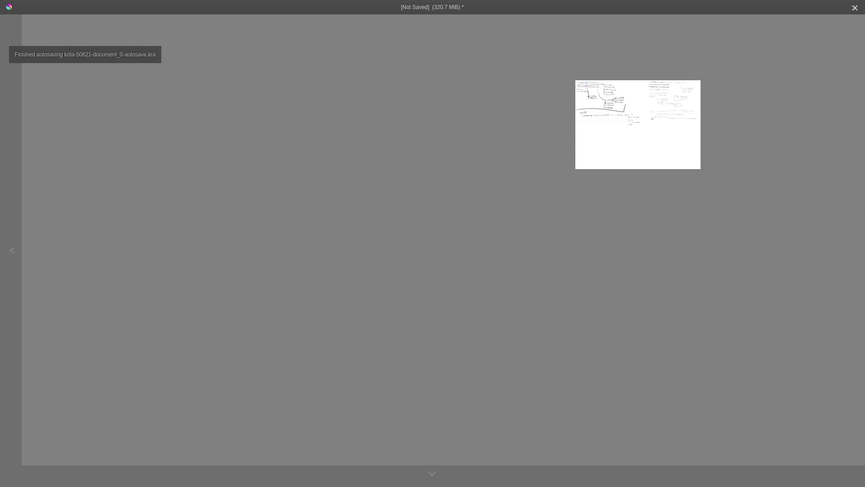
pyautogui.scroll(1, 473, 101)
pyautogui.scroll(-2, 555, 173)
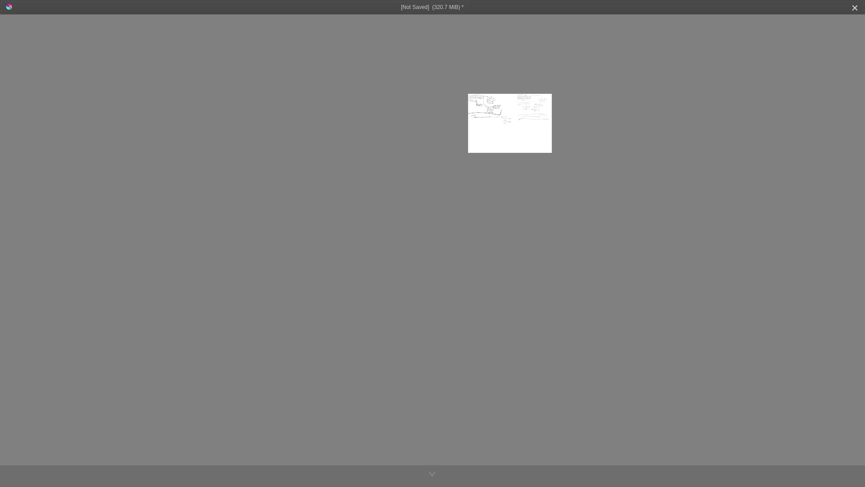
pyautogui.scroll(1, 539, 219)
pyautogui.scroll(-1, 676, 61)
# - Leave canvas-only mode to restore the full interface and switch to the Pan tool
pyautogui.press('Tab')
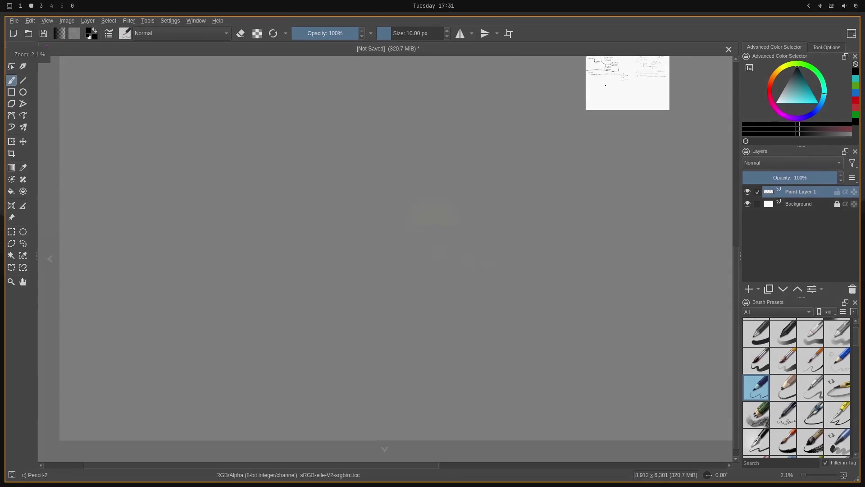
pyautogui.click(22, 281)
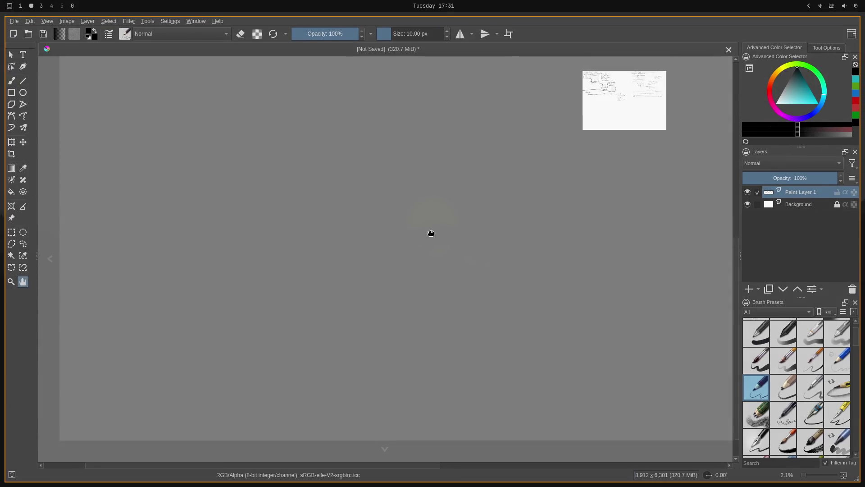
pyautogui.scroll(1, 638, 263)
pyautogui.scroll(3, 102, 199)
pyautogui.scroll(2, 280, 245)
pyautogui.scroll(1, 412, 286)
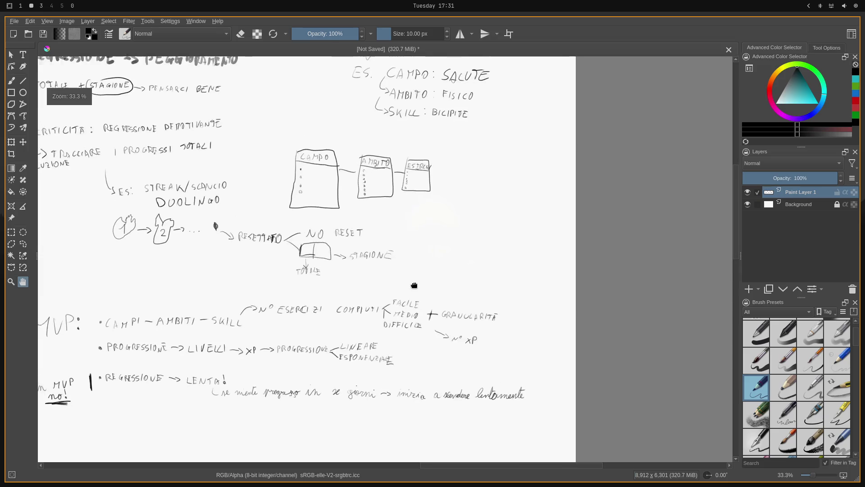
pyautogui.scroll(1, 554, 308)
pyautogui.scroll(-2, 554, 308)
pyautogui.scroll(-1, 464, 271)
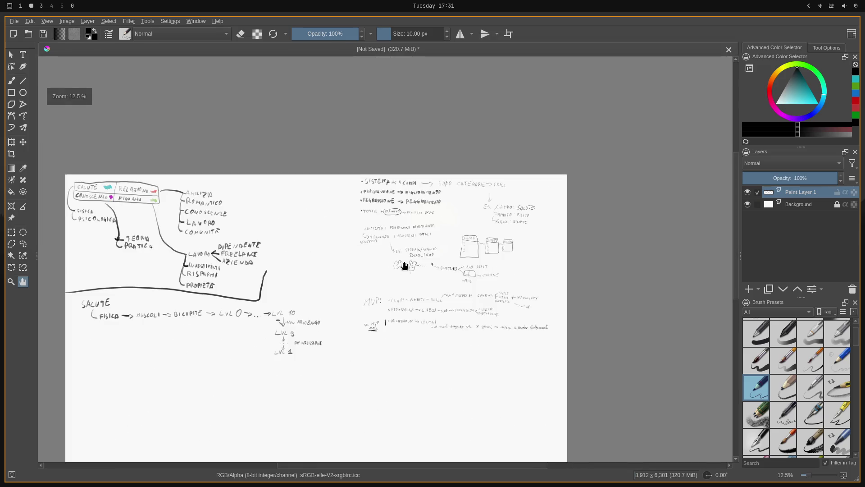
# - Draw a horizontal divider below the mind map, a vertical divider between note groups and one across the right-hand notes
pyautogui.click(23, 80)
pyautogui.moveTo(57, 284); pyautogui.dragTo(695, 287)
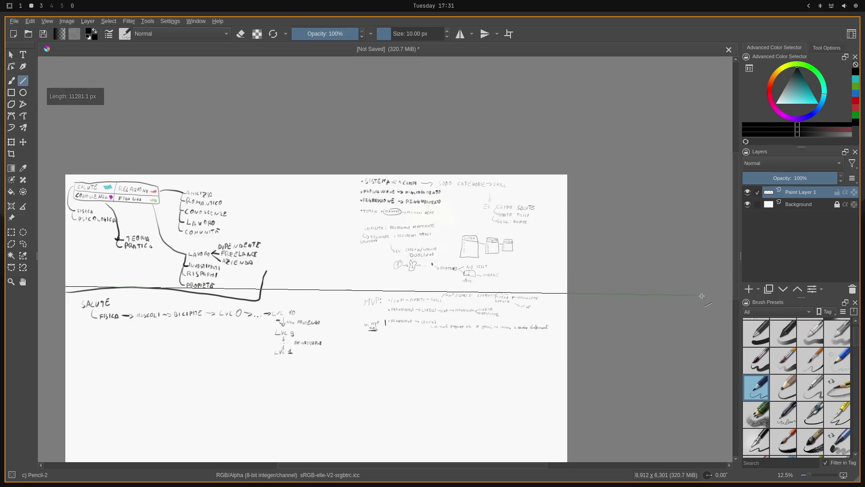
pyautogui.moveTo(695, 287)
pyautogui.mouseDown()
pyautogui.moveTo(335, 301)
pyautogui.moveTo(329, 261)
pyautogui.mouseUp()
pyautogui.moveTo(333, 171); pyautogui.dragTo(337, 400)
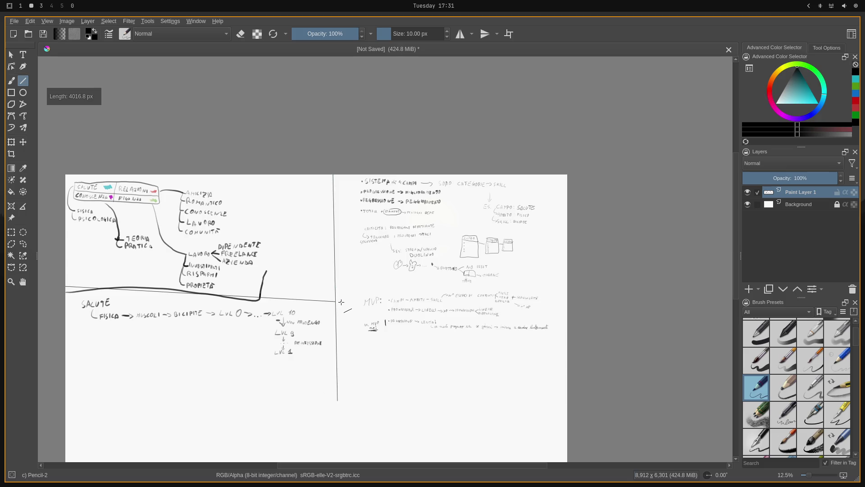
pyautogui.moveTo(335, 291)
pyautogui.mouseDown()
pyautogui.moveTo(683, 292)
pyautogui.moveTo(684, 283)
pyautogui.mouseUp()
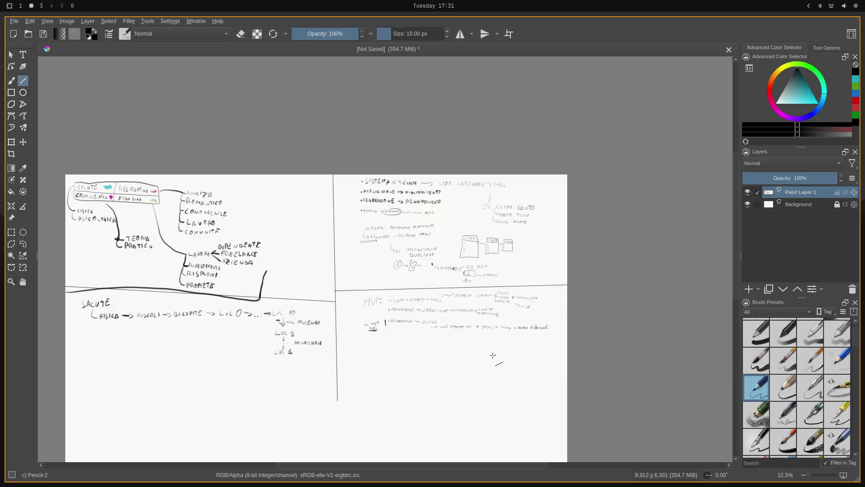
# - Draw a long horizontal line along the panels' bottom and return to panning
pyautogui.moveTo(59, 397); pyautogui.dragTo(722, 406)
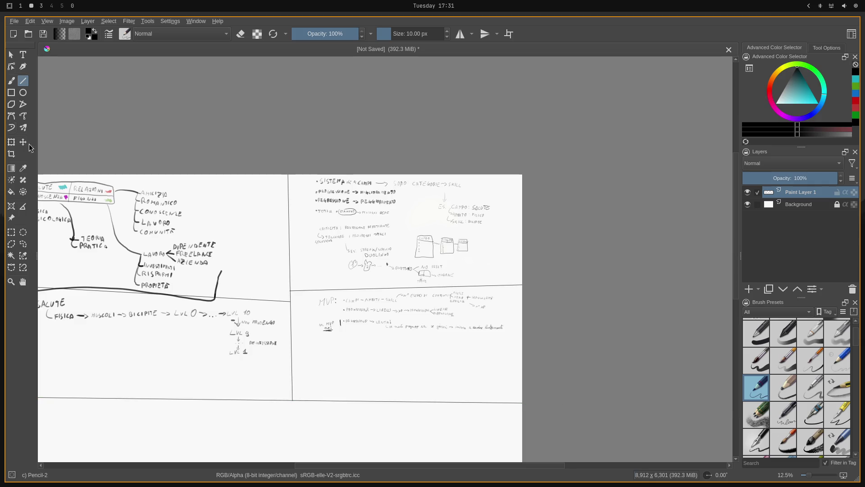
pyautogui.click(12, 55)
pyautogui.click(22, 281)
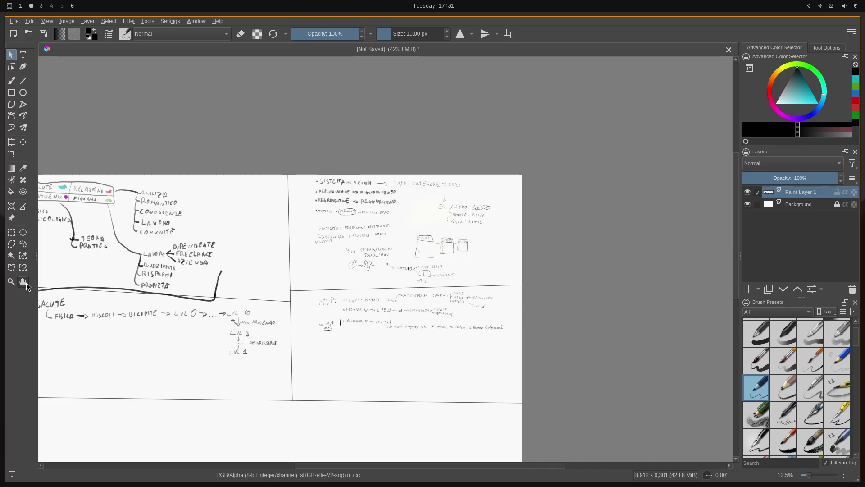
pyautogui.moveTo(223, 318)
pyautogui.mouseDown()
pyautogui.moveTo(335, 286)
pyautogui.moveTo(443, 302)
pyautogui.mouseUp()
pyautogui.scroll(2, 334, 285)
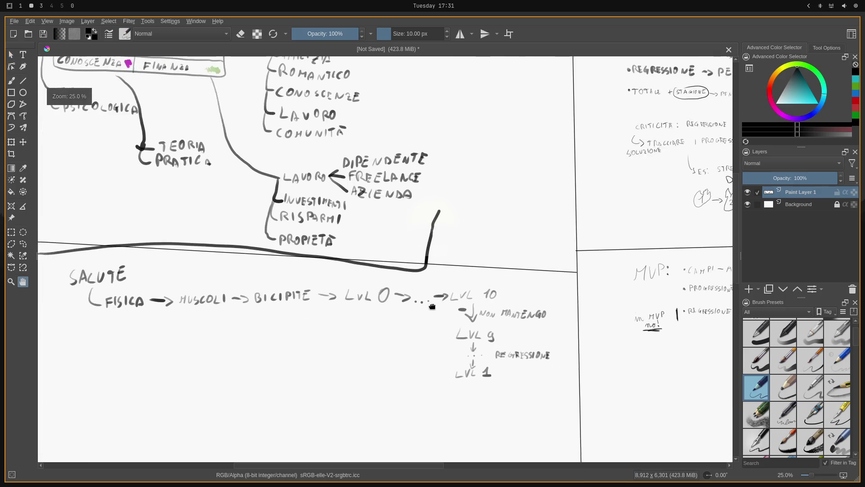
pyautogui.scroll(-2, 444, 302)
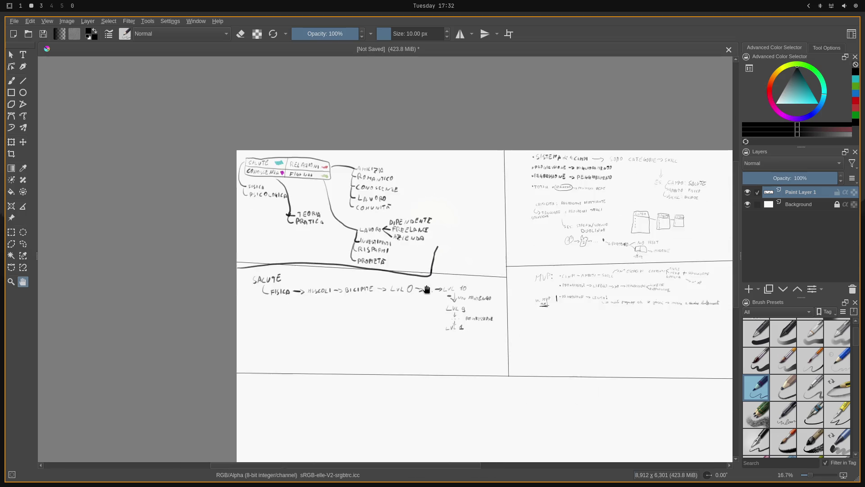
pyautogui.moveTo(549, 277); pyautogui.dragTo(474, 273)
pyautogui.scroll(1, 475, 272)
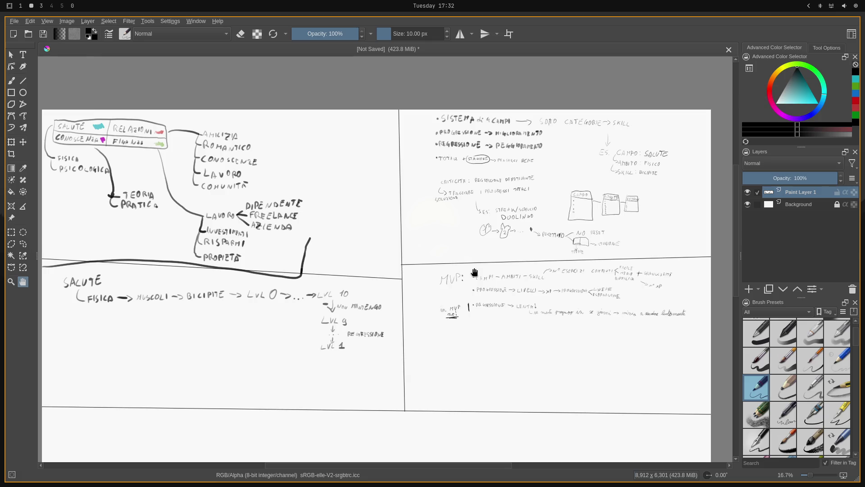
pyautogui.moveTo(181, 251); pyautogui.dragTo(326, 251)
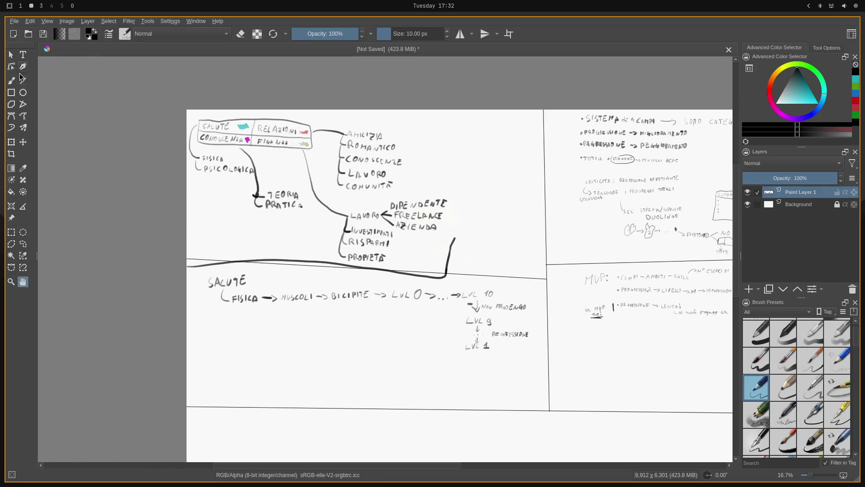
pyautogui.moveTo(541, 296); pyautogui.dragTo(378, 309)
pyautogui.scroll(2, 308, 273)
pyautogui.scroll(1, 309, 273)
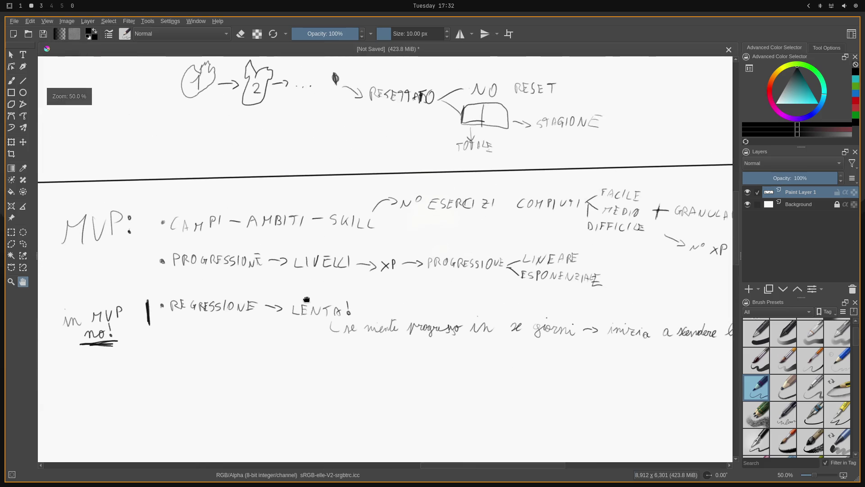
pyautogui.moveTo(276, 161); pyautogui.dragTo(339, 353)
pyautogui.scroll(-1, 351, 271)
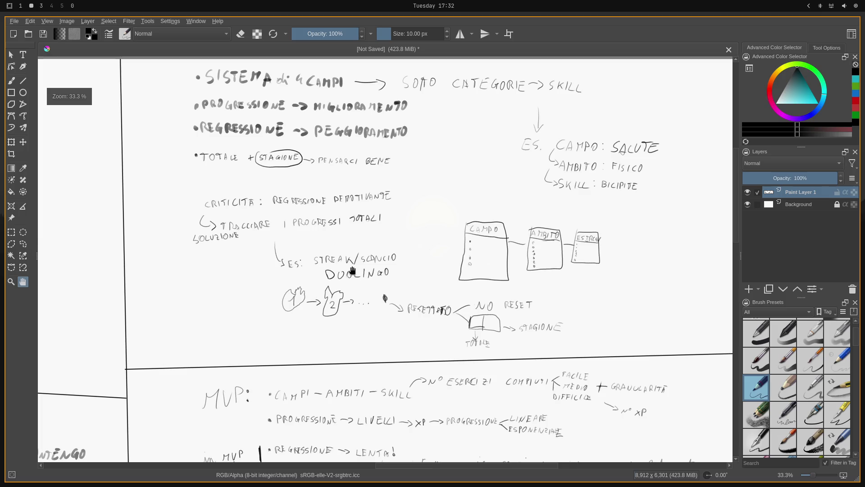
pyautogui.scroll(-1, 352, 271)
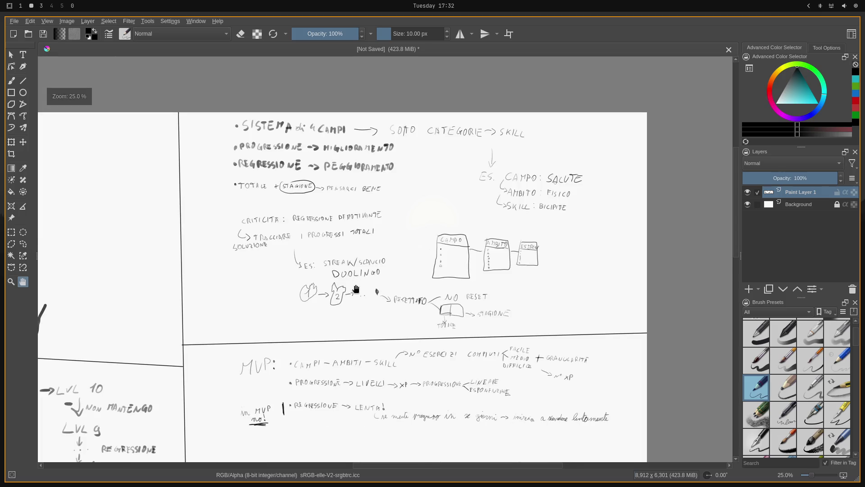
pyautogui.moveTo(362, 317); pyautogui.dragTo(363, 273)
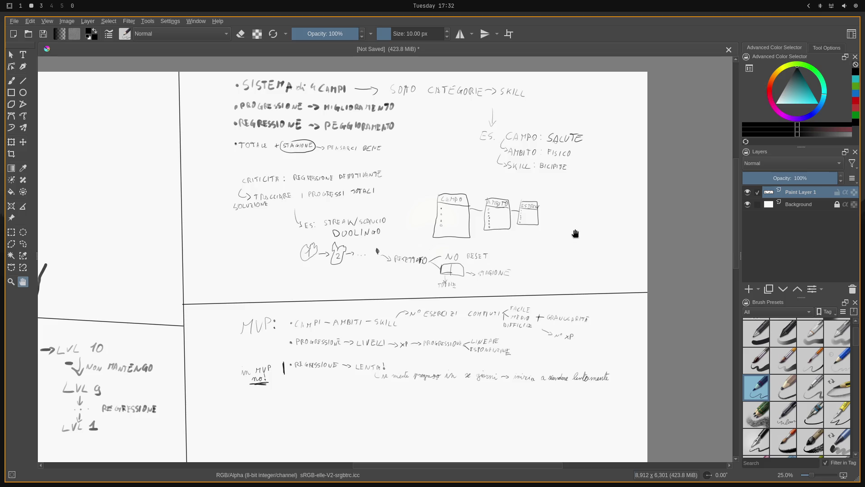
pyautogui.scroll(3, 573, 234)
pyautogui.moveTo(517, 233); pyautogui.dragTo(426, 280)
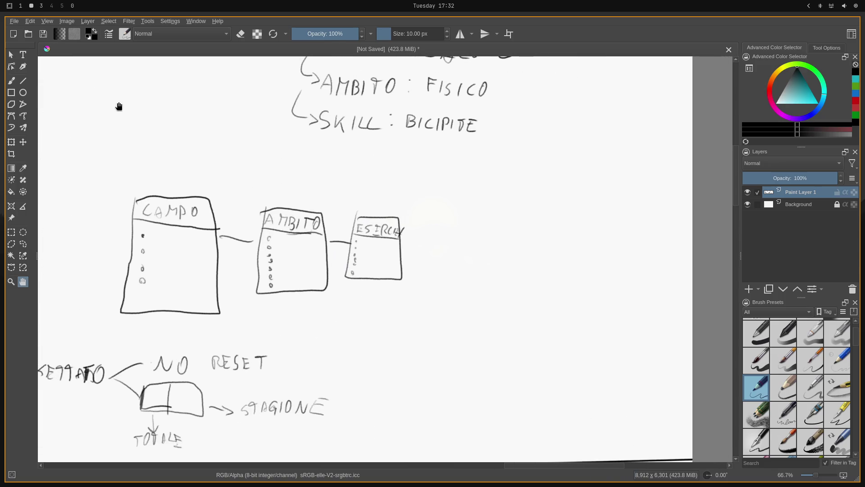
# - Sketch two box outlines right of the third box with the freehand brush and undo both
pyautogui.click(10, 80)
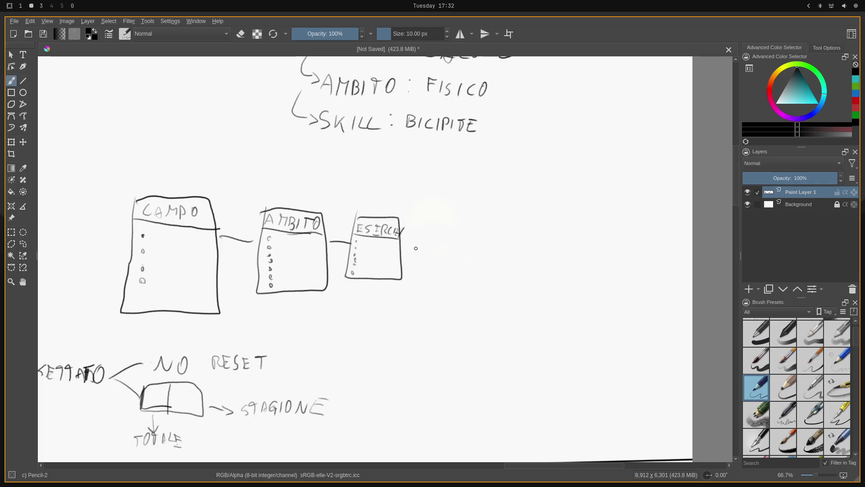
pyautogui.moveTo(425, 229)
pyautogui.mouseDown()
pyautogui.moveTo(461, 265)
pyautogui.moveTo(424, 221)
pyautogui.mouseUp()
pyautogui.hotkey('ctrl', 'z')
pyautogui.moveTo(423, 218)
pyautogui.mouseDown()
pyautogui.moveTo(593, 342)
pyautogui.moveTo(610, 228)
pyautogui.moveTo(487, 203)
pyautogui.moveTo(434, 209)
pyautogui.mouseUp()
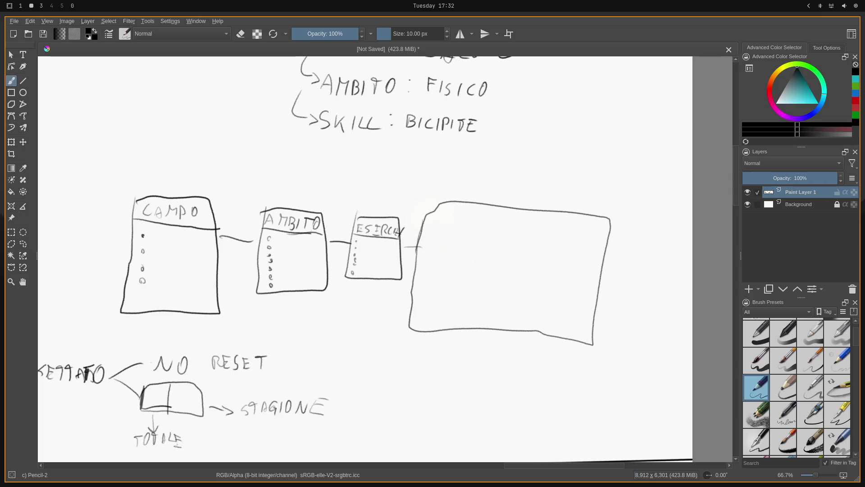
pyautogui.hotkey('ctrl', 'z')
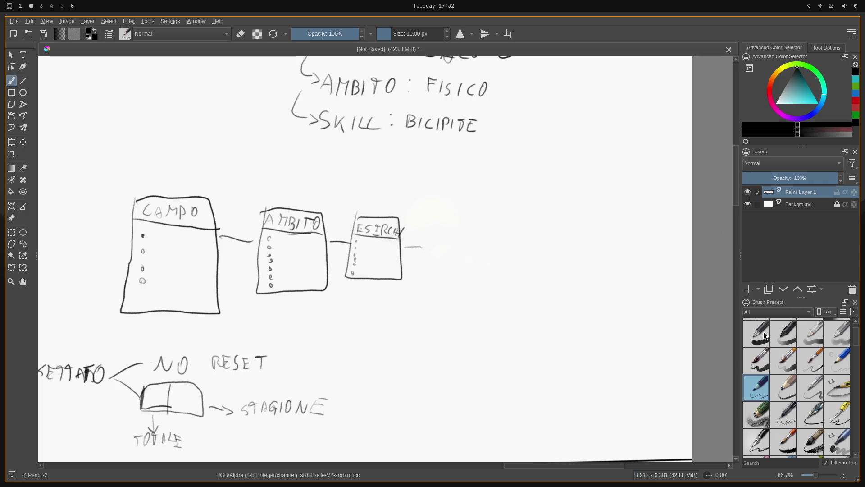
pyautogui.moveTo(854, 338); pyautogui.dragTo(854, 330)
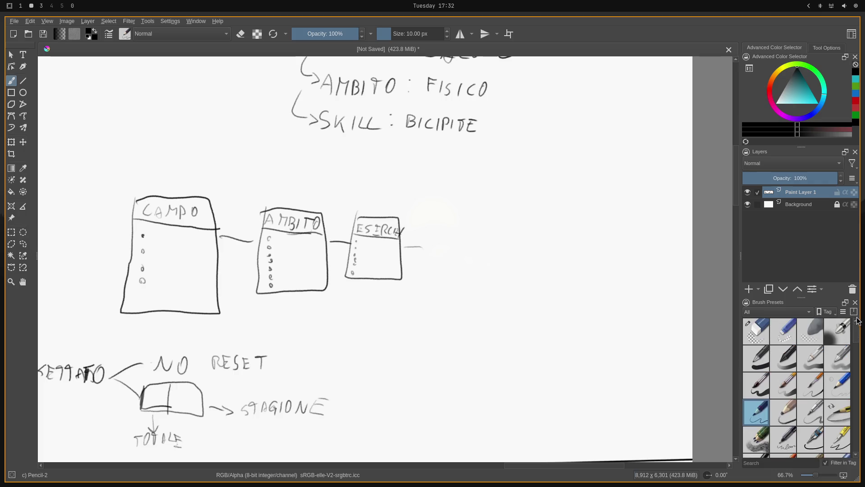
# - Erase the third box after AMBITO with the eraser preset, reselect the pencil and enter canvas-only mode
pyautogui.click(756, 329)
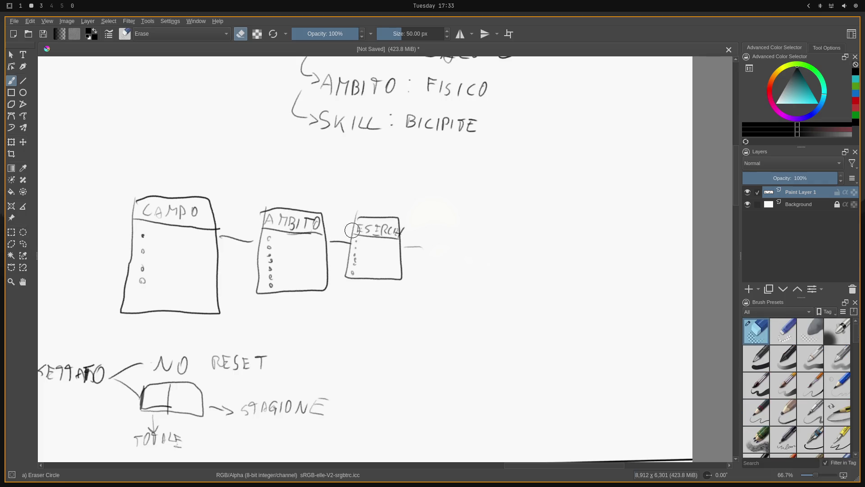
pyautogui.moveTo(351, 218); pyautogui.dragTo(349, 277)
pyautogui.moveTo(362, 203)
pyautogui.mouseDown()
pyautogui.moveTo(369, 279)
pyautogui.moveTo(371, 221)
pyautogui.moveTo(384, 286)
pyautogui.moveTo(381, 224)
pyautogui.moveTo(396, 276)
pyautogui.moveTo(393, 198)
pyautogui.moveTo(409, 276)
pyautogui.moveTo(414, 221)
pyautogui.mouseUp()
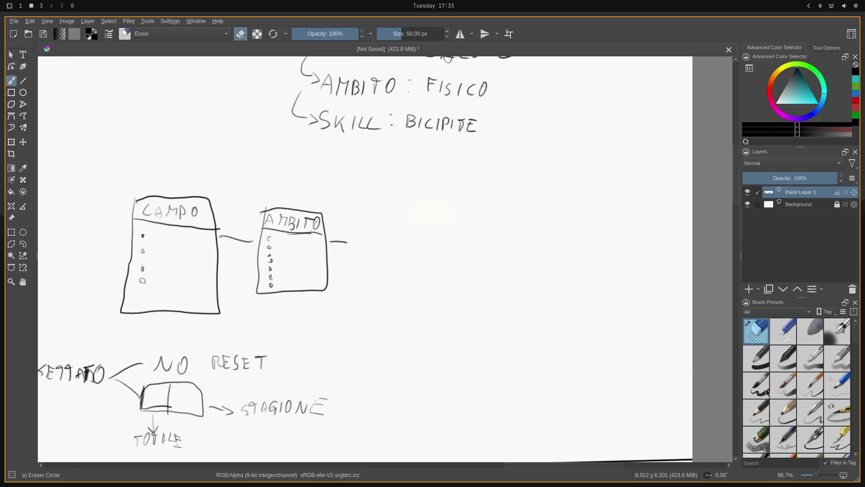
pyautogui.click(762, 406)
pyautogui.press('Tab')
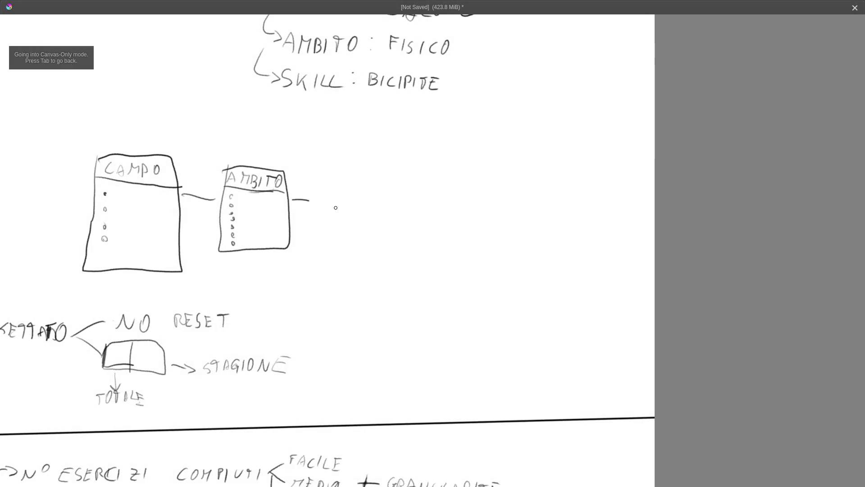
# - Draw a large box beside AMBITO titled ESERCIZI with a header line across it
pyautogui.moveTo(311, 165)
pyautogui.mouseDown()
pyautogui.moveTo(317, 248)
pyautogui.moveTo(579, 265)
pyautogui.moveTo(592, 162)
pyautogui.moveTo(550, 141)
pyautogui.moveTo(353, 134)
pyautogui.moveTo(317, 146)
pyautogui.moveTo(317, 159)
pyautogui.mouseUp()
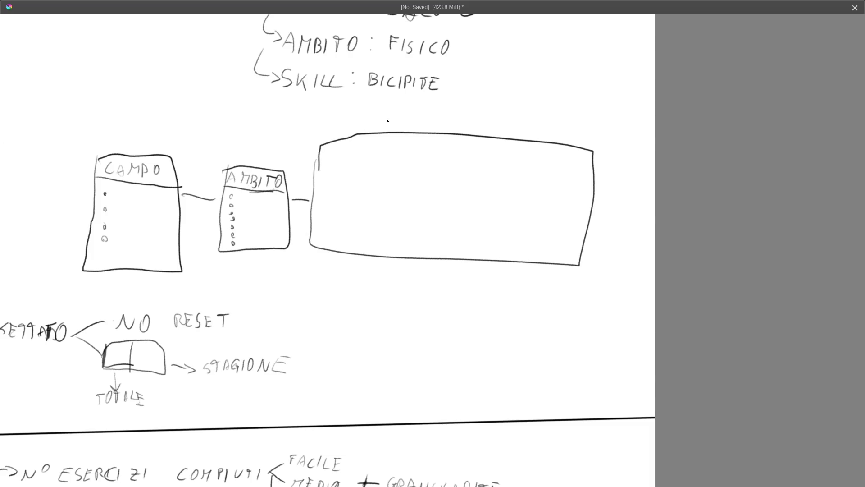
pyautogui.moveTo(406, 120); pyautogui.dragTo(406, 129)
pyautogui.moveTo(403, 119); pyautogui.dragTo(417, 125)
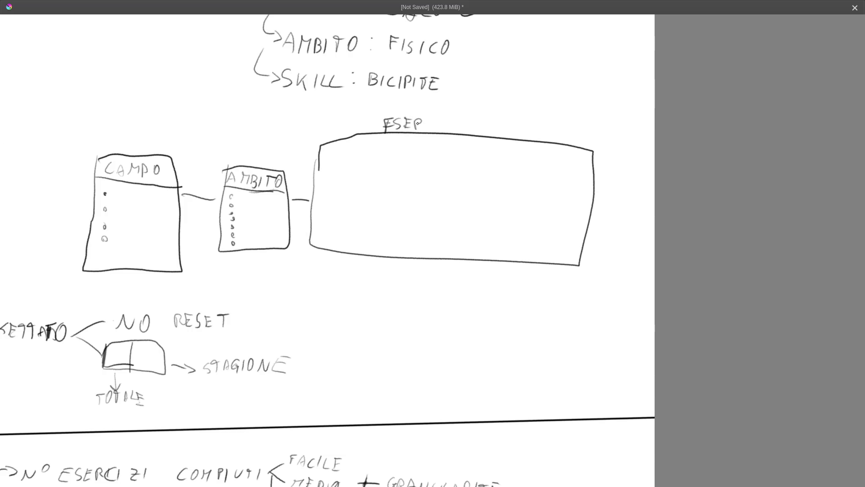
pyautogui.rightClick(454, 120)
pyautogui.moveTo(441, 117); pyautogui.dragTo(450, 119)
pyautogui.moveTo(315, 160); pyautogui.dragTo(597, 191)
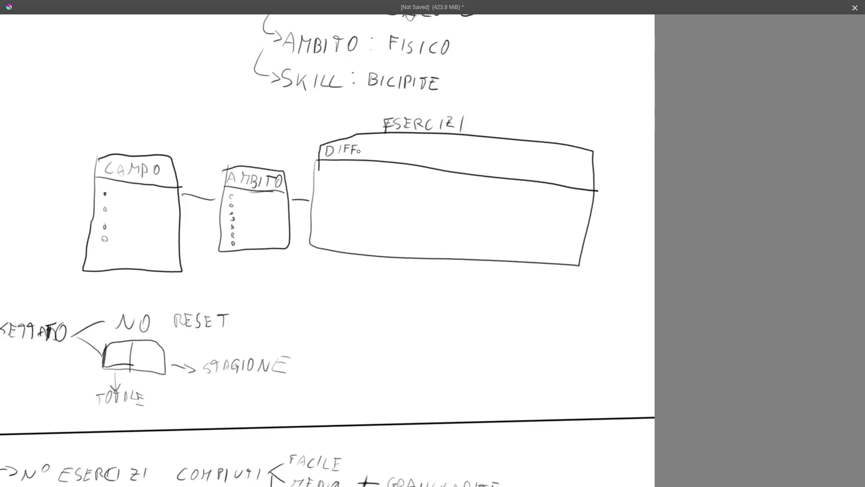
# - Write the DIFFICOLTÀ (XP) header, split the box into two columns and restore the interface
pyautogui.moveTo(388, 152); pyautogui.dragTo(390, 144)
pyautogui.rightClick(397, 142)
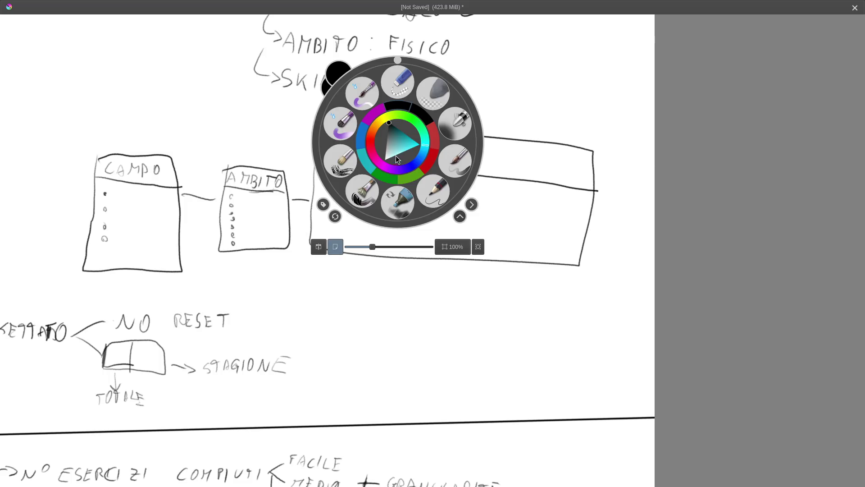
pyautogui.rightClick(395, 155)
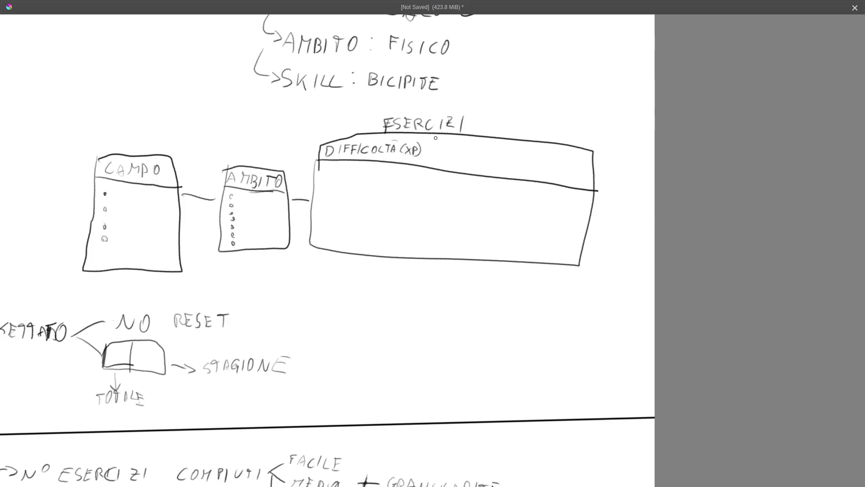
pyautogui.moveTo(436, 134); pyautogui.dragTo(420, 244)
pyautogui.press('Tab')
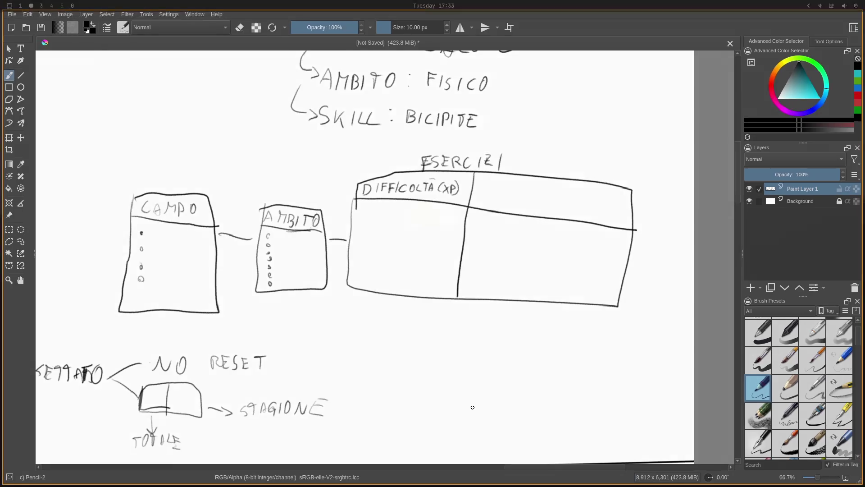
# - Pan across the MVP notes and back to the CAMPO, AMBITO and ESERCIZI tables
pyautogui.click(22, 281)
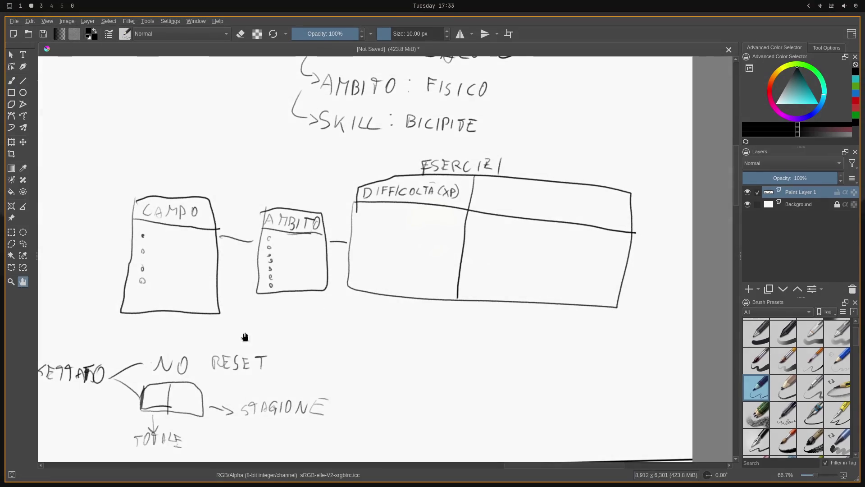
pyautogui.scroll(-5, 462, 294)
pyautogui.scroll(-1, 409, 169)
pyautogui.scroll(-1, 461, 358)
pyautogui.moveTo(458, 363)
pyautogui.mouseDown()
pyautogui.moveTo(521, 265)
pyautogui.moveTo(594, 271)
pyautogui.mouseUp()
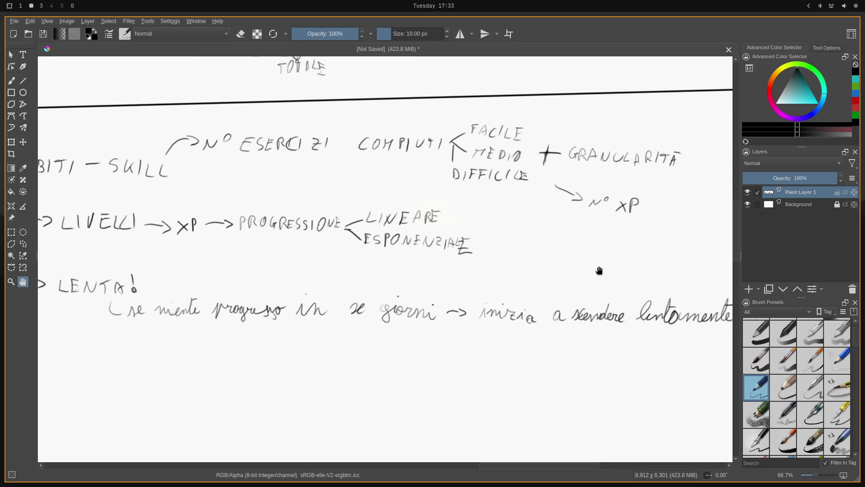
pyautogui.moveTo(429, 306)
pyautogui.mouseDown()
pyautogui.moveTo(475, 274)
pyautogui.moveTo(578, 296)
pyautogui.mouseUp()
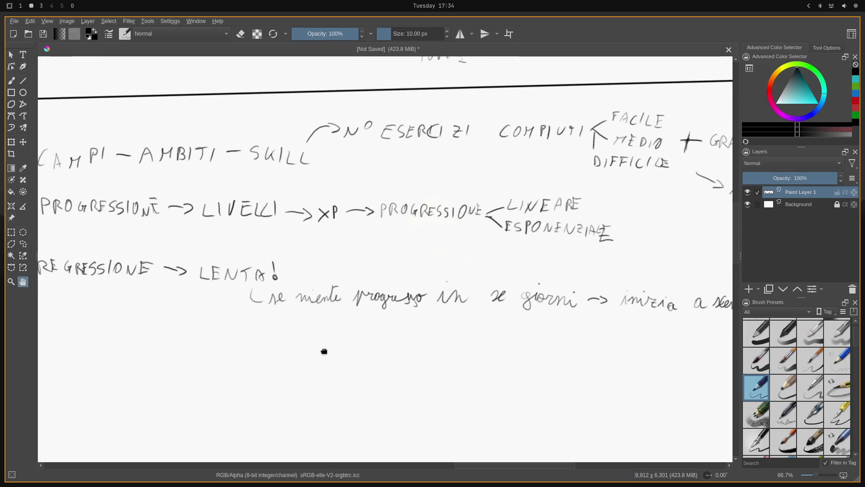
pyautogui.moveTo(323, 351); pyautogui.dragTo(539, 288)
pyautogui.scroll(2, 462, 222)
pyautogui.scroll(3, 450, 269)
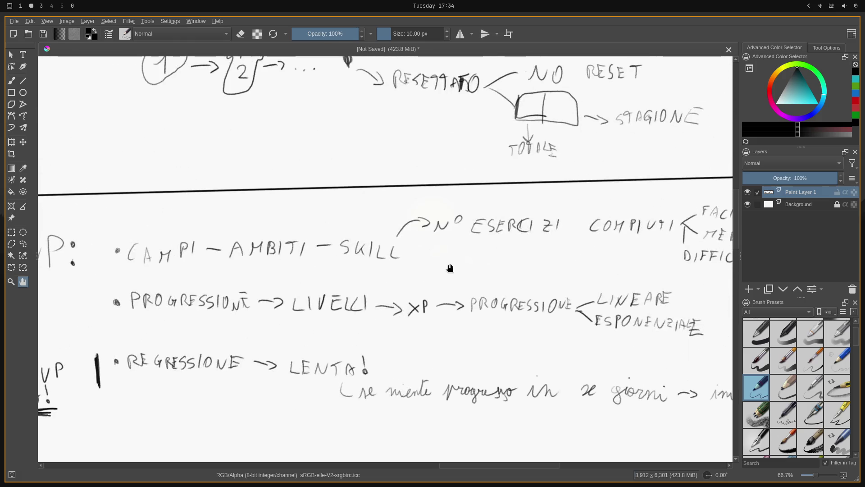
pyautogui.moveTo(628, 247); pyautogui.dragTo(397, 258)
pyautogui.moveTo(571, 251); pyautogui.dragTo(533, 276)
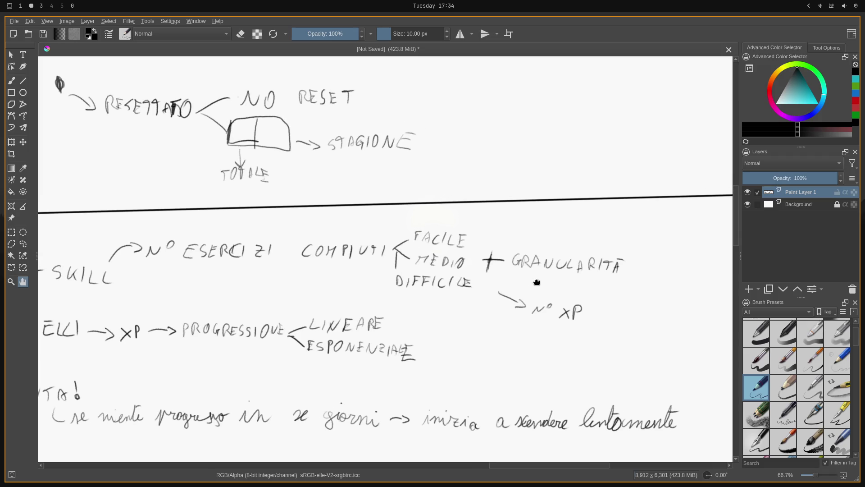
pyautogui.moveTo(536, 281); pyautogui.dragTo(521, 297)
pyautogui.moveTo(518, 130); pyautogui.dragTo(508, 278)
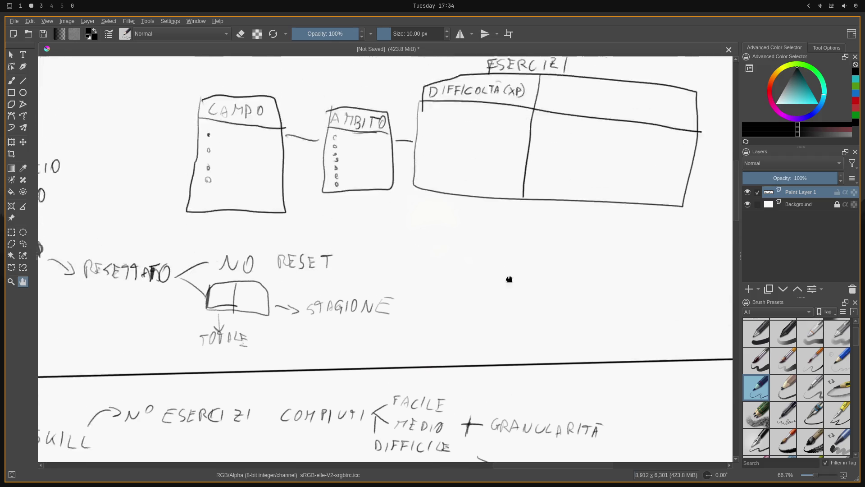
pyautogui.moveTo(481, 181)
pyautogui.mouseDown()
pyautogui.moveTo(488, 286)
pyautogui.moveTo(457, 268)
pyautogui.moveTo(401, 259)
pyautogui.mouseUp()
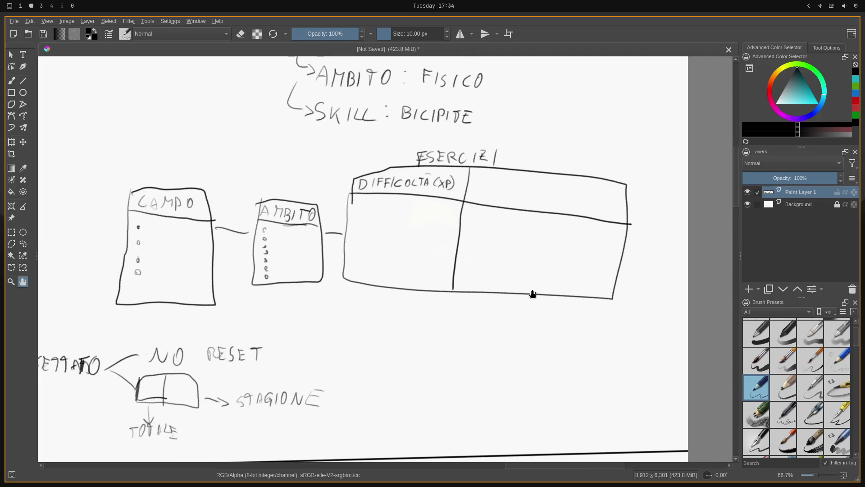
pyautogui.moveTo(531, 293); pyautogui.dragTo(383, 301)
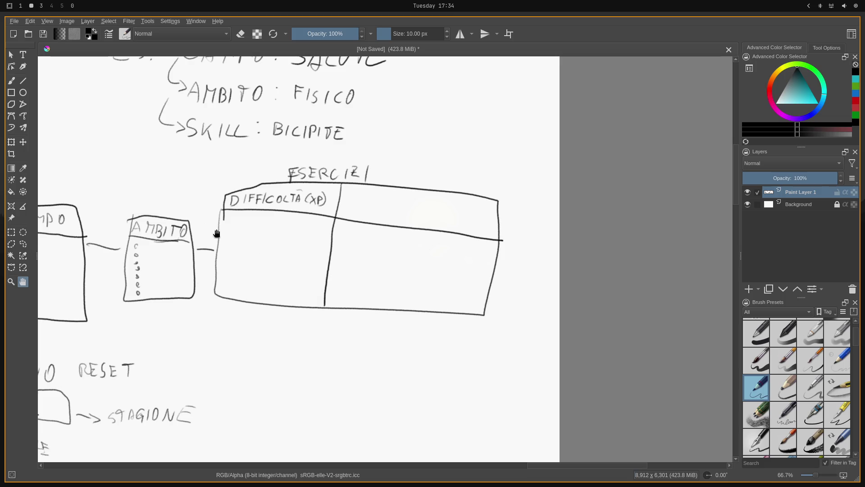
# - Label the ESERCIZI table's second column N° and draw an arrow down from the table
pyautogui.click(11, 80)
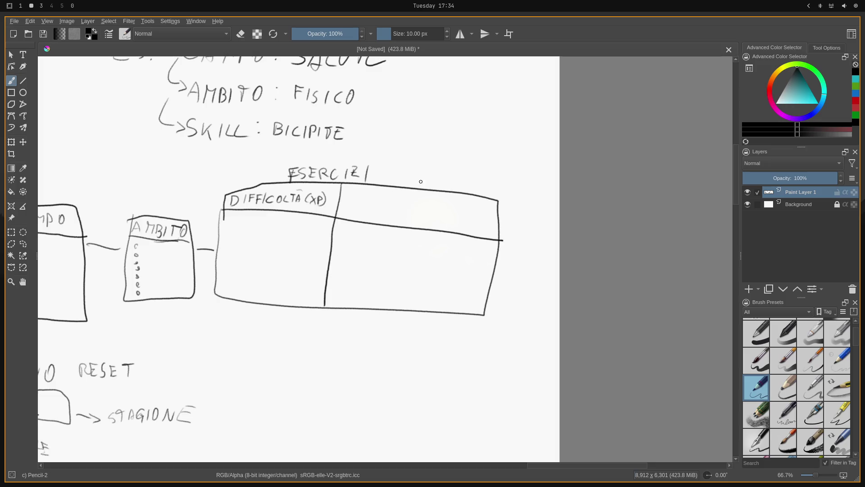
pyautogui.moveTo(385, 214); pyautogui.dragTo(403, 202)
pyautogui.moveTo(327, 312)
pyautogui.mouseDown()
pyautogui.moveTo(332, 330)
pyautogui.moveTo(337, 321)
pyautogui.moveTo(291, 386)
pyautogui.moveTo(341, 424)
pyautogui.moveTo(485, 432)
pyautogui.moveTo(488, 346)
pyautogui.moveTo(321, 322)
pyautogui.moveTo(293, 336)
pyautogui.moveTo(289, 405)
pyautogui.moveTo(489, 420)
pyautogui.moveTo(500, 346)
pyautogui.moveTo(342, 327)
pyautogui.moveTo(301, 338)
pyautogui.mouseUp()
# - Redraw the lower box titled ATTIVITÀ with a header line across it
pyautogui.hotkey('ctrl', 'z')
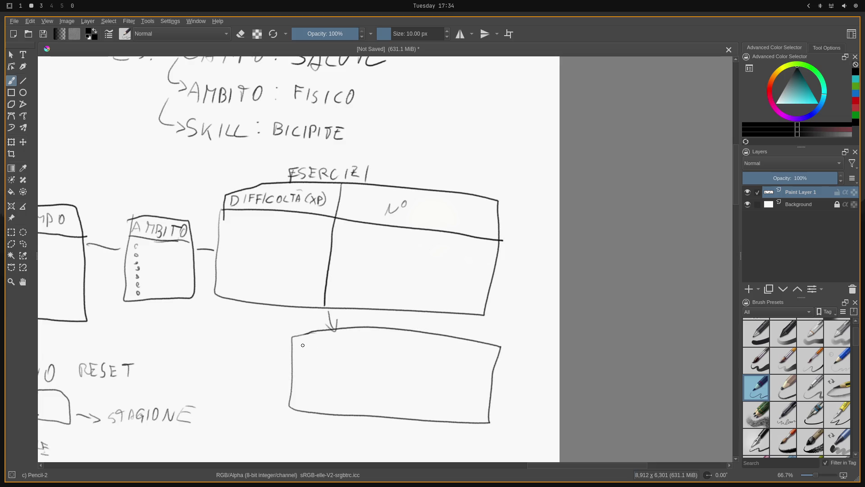
pyautogui.moveTo(389, 327); pyautogui.dragTo(404, 319)
pyautogui.moveTo(400, 319)
pyautogui.mouseDown()
pyautogui.moveTo(418, 330)
pyautogui.moveTo(441, 322)
pyautogui.mouseUp()
pyautogui.moveTo(437, 322)
pyautogui.mouseDown()
pyautogui.moveTo(447, 332)
pyautogui.moveTo(452, 322)
pyautogui.mouseUp()
pyautogui.moveTo(293, 343); pyautogui.dragTo(501, 366)
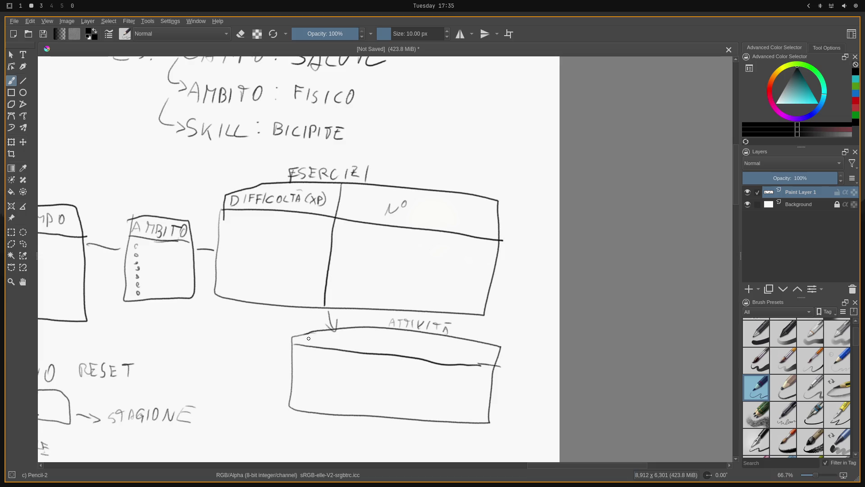
# - Write the column headers TITOLO, DATA, DURATA and DESCRIZ. with their column dividers
pyautogui.moveTo(305, 337); pyautogui.dragTo(312, 335)
pyautogui.moveTo(309, 336)
pyautogui.mouseDown()
pyautogui.moveTo(314, 344)
pyautogui.moveTo(322, 336)
pyautogui.mouseUp()
pyautogui.moveTo(319, 336)
pyautogui.mouseDown()
pyautogui.moveTo(318, 344)
pyautogui.moveTo(340, 340)
pyautogui.moveTo(343, 419)
pyautogui.mouseUp()
pyautogui.moveTo(354, 338); pyautogui.dragTo(354, 346)
pyautogui.moveTo(354, 338)
pyautogui.mouseDown()
pyautogui.moveTo(371, 350)
pyautogui.moveTo(377, 339)
pyautogui.mouseUp()
pyautogui.moveTo(374, 350)
pyautogui.mouseDown()
pyautogui.moveTo(377, 339)
pyautogui.moveTo(382, 350)
pyautogui.mouseUp()
pyautogui.moveTo(374, 346); pyautogui.dragTo(383, 417)
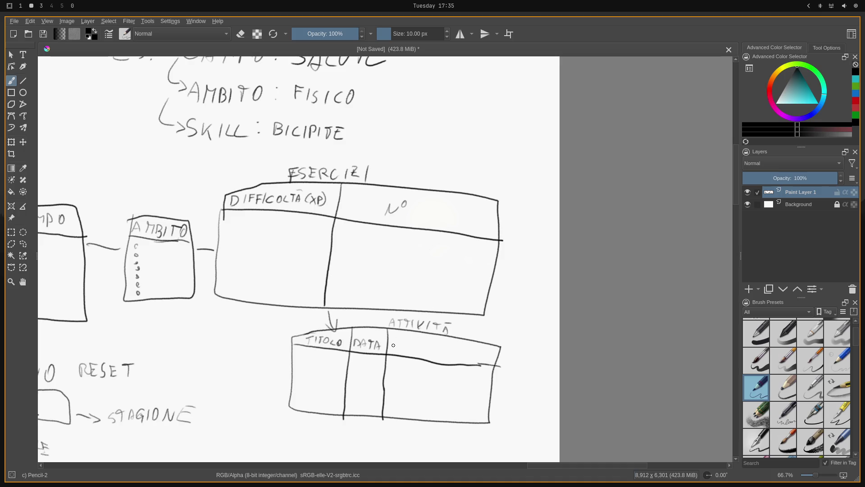
pyautogui.moveTo(391, 339)
pyautogui.mouseDown()
pyautogui.moveTo(392, 349)
pyautogui.moveTo(403, 341)
pyautogui.moveTo(430, 350)
pyautogui.moveTo(424, 434)
pyautogui.mouseUp()
pyautogui.moveTo(444, 347)
pyautogui.mouseDown()
pyautogui.moveTo(446, 358)
pyautogui.moveTo(460, 347)
pyautogui.moveTo(471, 357)
pyautogui.mouseUp()
pyautogui.moveTo(476, 350)
pyautogui.mouseDown()
pyautogui.moveTo(475, 358)
pyautogui.moveTo(491, 360)
pyautogui.mouseUp()
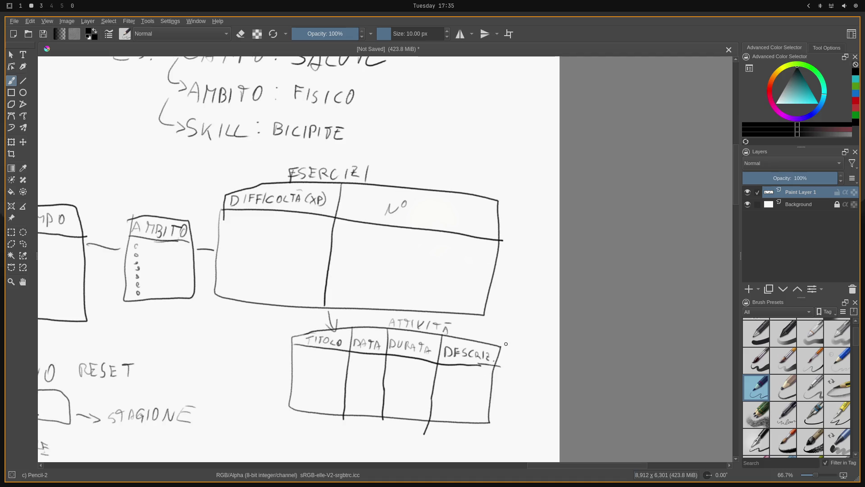
# - Draw an arrow out of the description column to the word POMODORO with a question mark above
pyautogui.moveTo(493, 378); pyautogui.dragTo(517, 375)
pyautogui.moveTo(517, 365); pyautogui.dragTo(558, 373)
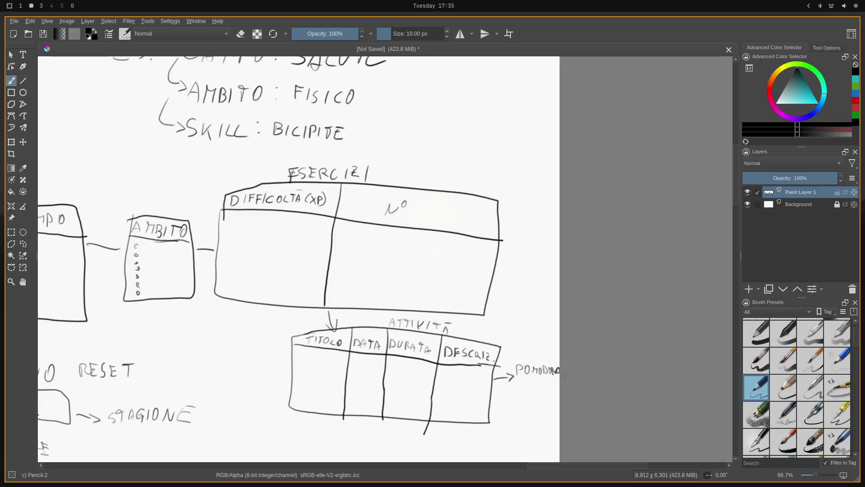
pyautogui.moveTo(530, 345); pyautogui.dragTo(534, 352)
pyautogui.click(534, 355)
pyautogui.click(23, 281)
pyautogui.scroll(-3, 304, 270)
pyautogui.scroll(1, 441, 292)
pyautogui.moveTo(441, 292); pyautogui.dragTo(621, 138)
pyautogui.moveTo(408, 263)
pyautogui.mouseDown()
pyautogui.moveTo(400, 290)
pyautogui.moveTo(426, 345)
pyautogui.mouseUp()
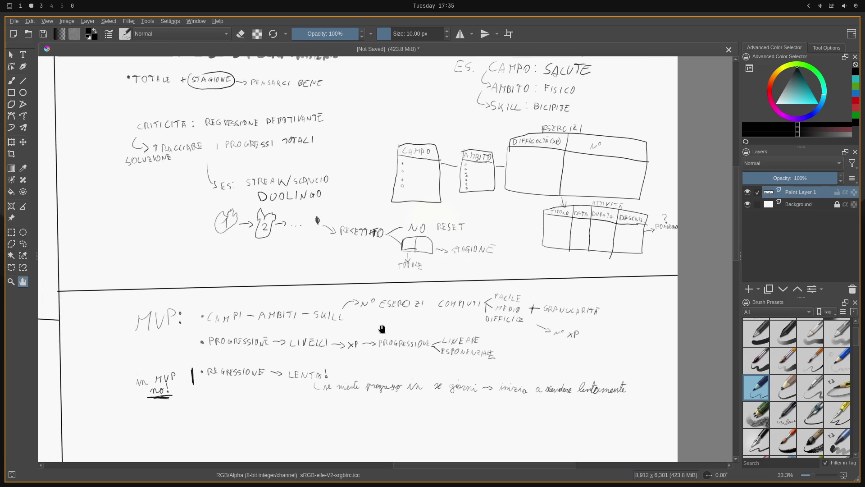
pyautogui.scroll(2, 349, 319)
pyautogui.scroll(-2, 344, 314)
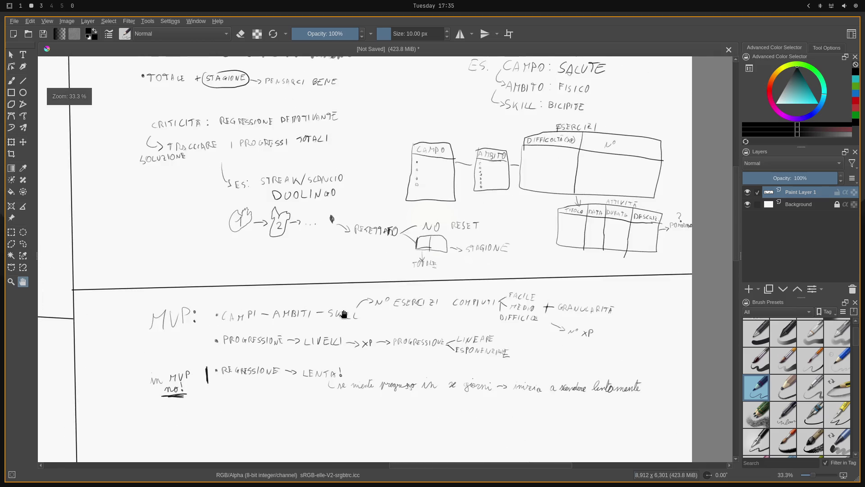
pyautogui.scroll(1, 343, 314)
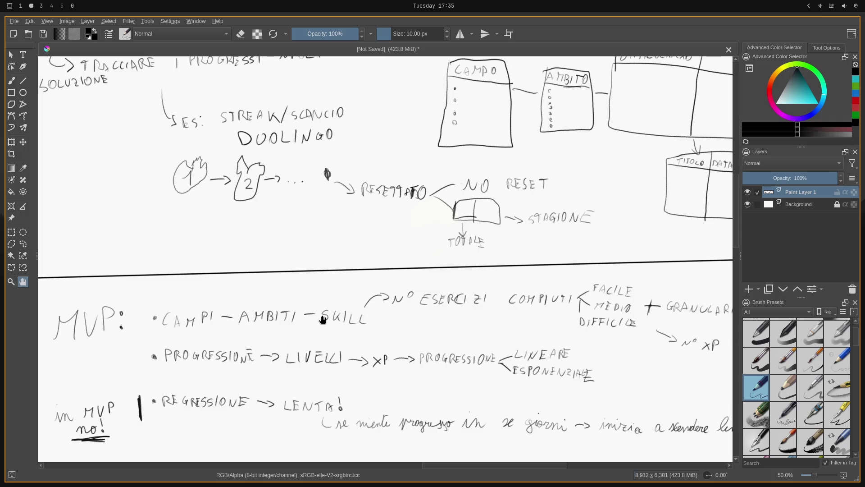
pyautogui.scroll(1, 322, 318)
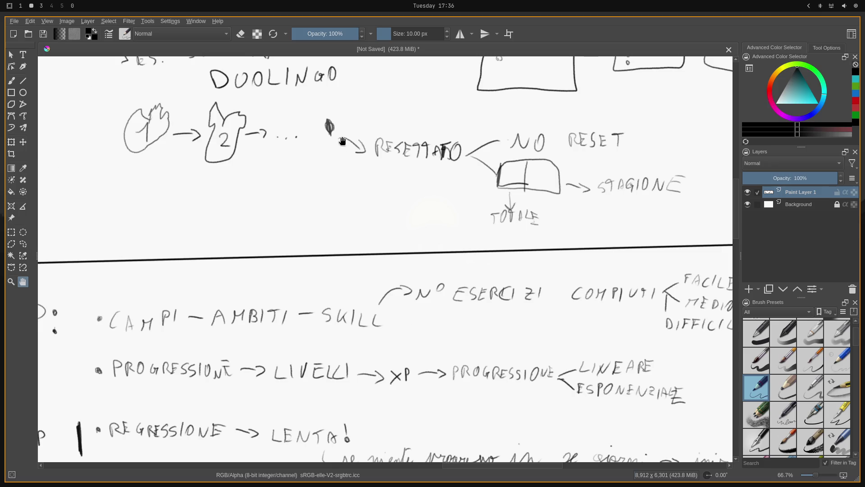
pyautogui.click(11, 80)
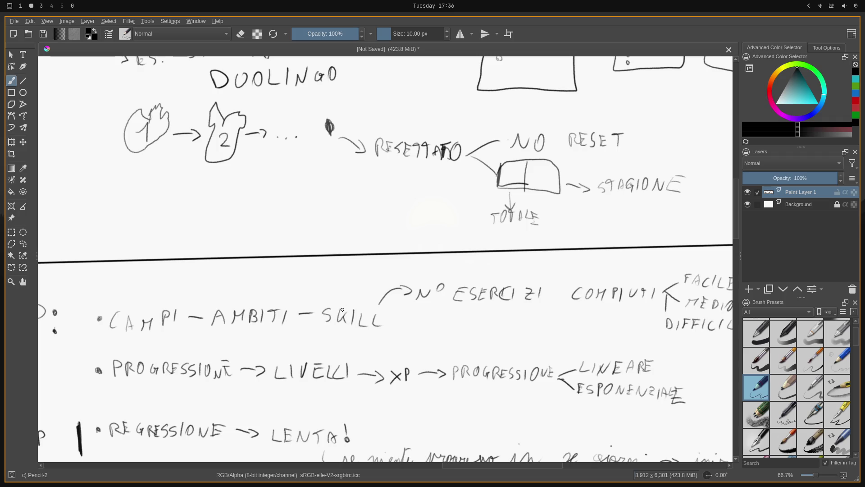
# - Erase the word SKILL from the MVP list with the small eraser and return to the pencil
pyautogui.rightClick(354, 329)
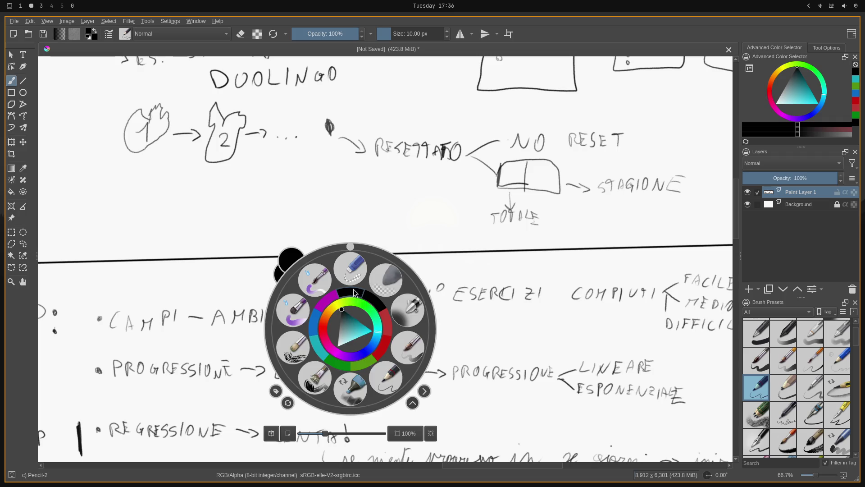
pyautogui.click(351, 271)
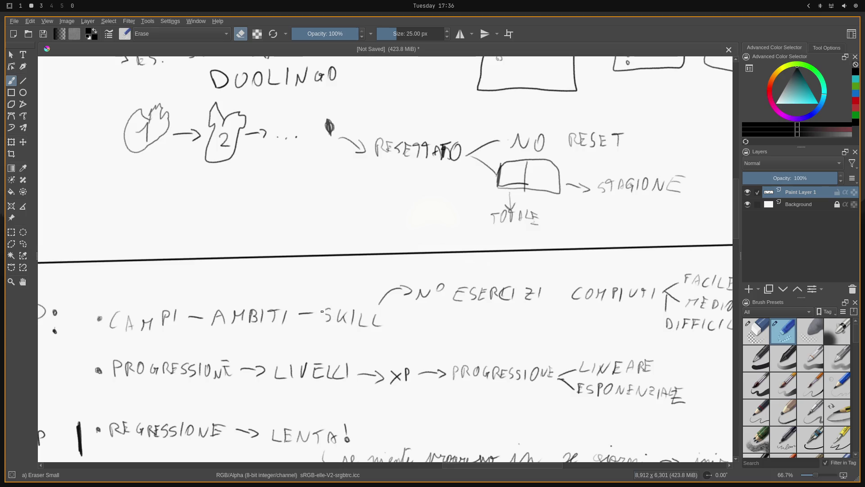
pyautogui.moveTo(322, 310)
pyautogui.mouseDown()
pyautogui.moveTo(346, 330)
pyautogui.moveTo(354, 316)
pyautogui.moveTo(376, 323)
pyautogui.mouseUp()
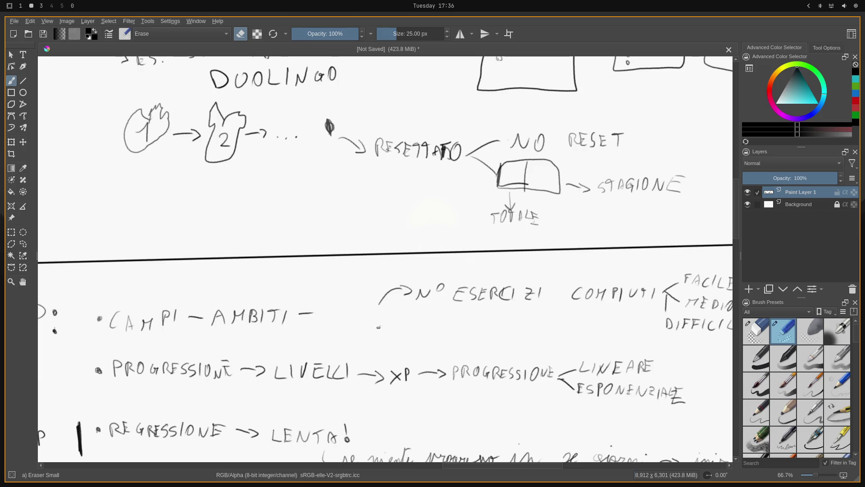
pyautogui.rightClick(370, 322)
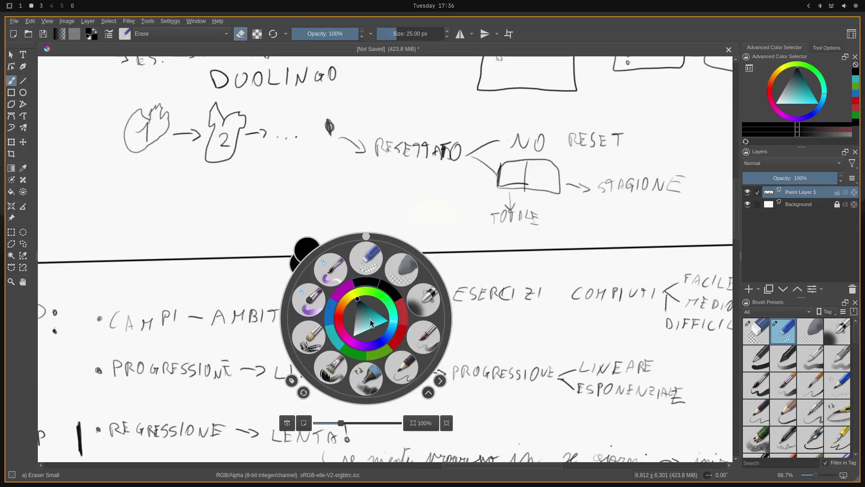
pyautogui.click(398, 368)
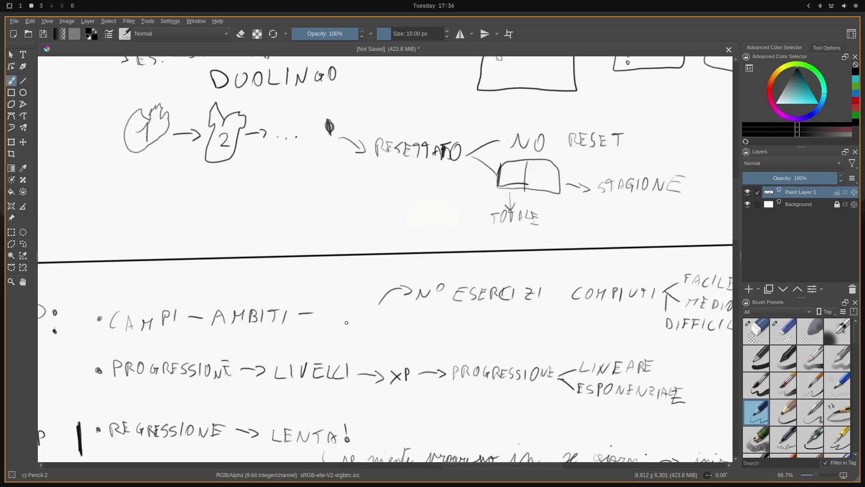
# - Add an arrow completing DETTAGLIO and handwrite ESERCIZI with a question mark above it
pyautogui.moveTo(377, 328)
pyautogui.mouseDown()
pyautogui.moveTo(400, 337)
pyautogui.moveTo(398, 343)
pyautogui.moveTo(432, 338)
pyautogui.moveTo(441, 324)
pyautogui.moveTo(447, 338)
pyautogui.moveTo(450, 326)
pyautogui.moveTo(459, 337)
pyautogui.moveTo(482, 338)
pyautogui.mouseUp()
pyautogui.moveTo(485, 325); pyautogui.dragTo(491, 339)
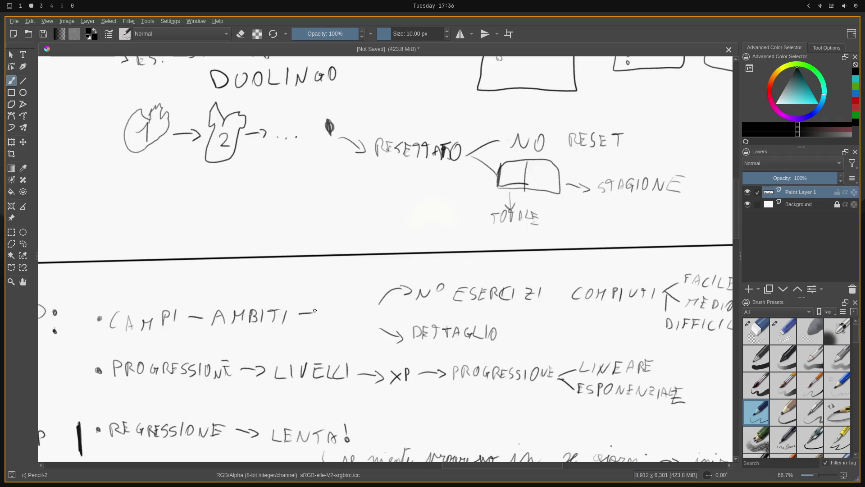
pyautogui.moveTo(315, 309)
pyautogui.mouseDown()
pyautogui.moveTo(315, 320)
pyautogui.moveTo(327, 309)
pyautogui.moveTo(327, 321)
pyautogui.moveTo(338, 322)
pyautogui.moveTo(339, 310)
pyautogui.moveTo(374, 318)
pyautogui.mouseUp()
pyautogui.rightClick(353, 314)
pyautogui.rightClick(354, 303)
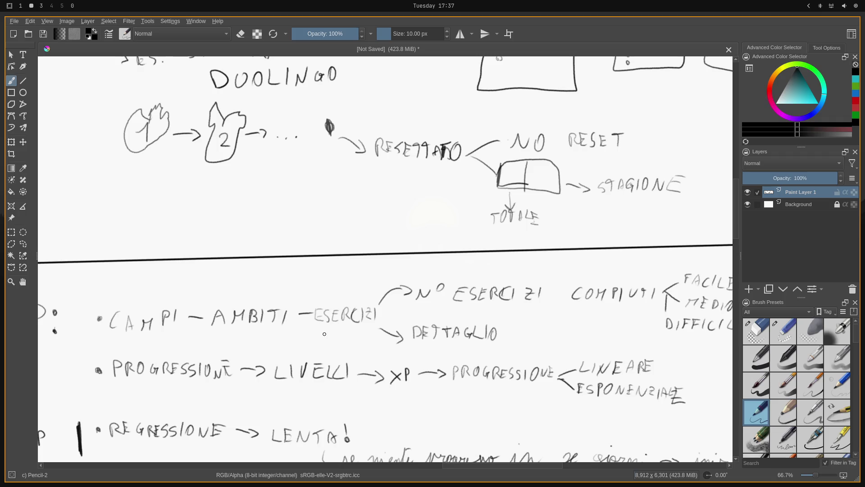
pyautogui.moveTo(326, 284); pyautogui.dragTo(330, 296)
# - Finish the question mark, switch to dark red and circle ESERCIZI
pyautogui.click(331, 302)
pyautogui.click(771, 95)
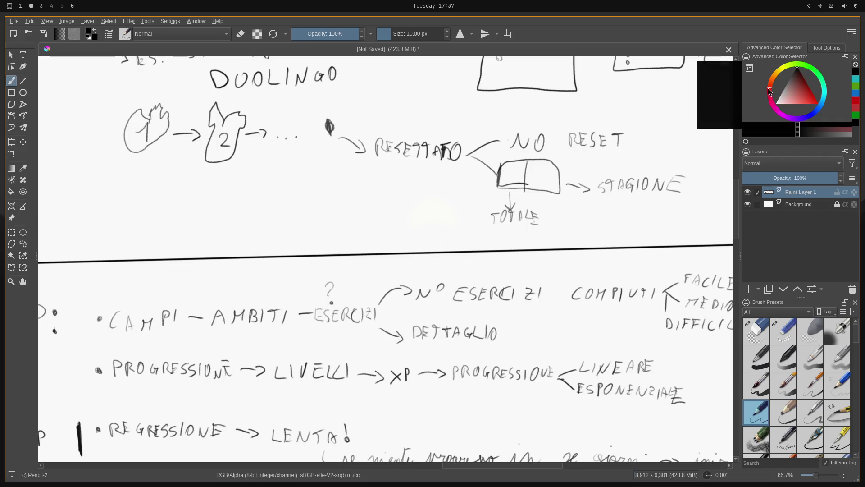
pyautogui.click(817, 97)
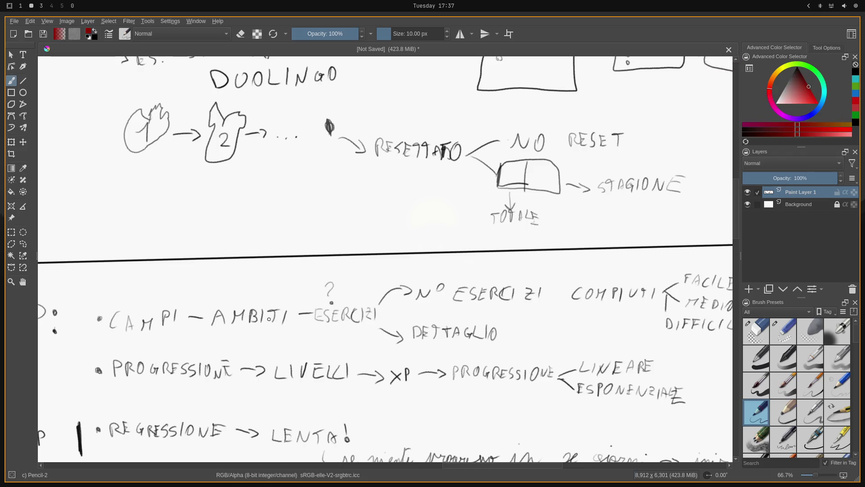
pyautogui.moveTo(316, 306)
pyautogui.mouseDown()
pyautogui.moveTo(313, 318)
pyautogui.moveTo(352, 329)
pyautogui.moveTo(383, 312)
pyautogui.moveTo(340, 301)
pyautogui.moveTo(313, 311)
pyautogui.moveTo(327, 328)
pyautogui.moveTo(349, 330)
pyautogui.moveTo(314, 330)
pyautogui.moveTo(365, 323)
pyautogui.moveTo(345, 334)
pyautogui.mouseUp()
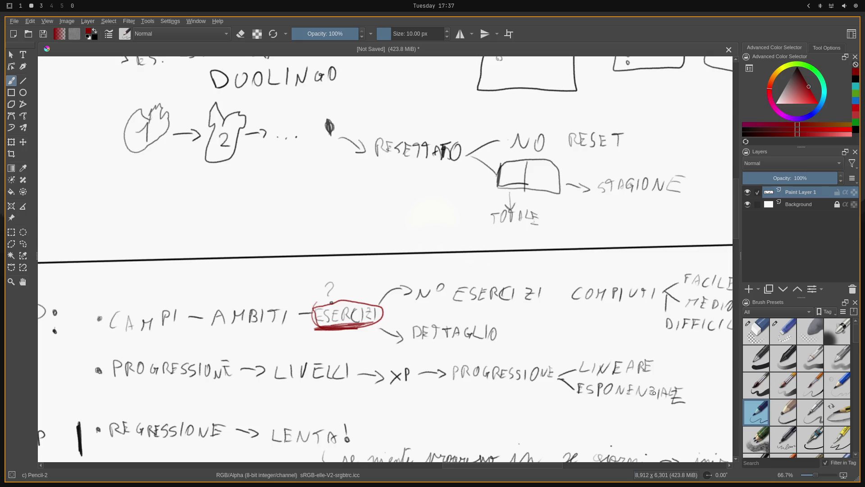
# - Loop LINEARE/ESPONENZIALE in red with a question mark beside it, then pan to the MVP section
pyautogui.moveTo(579, 347)
pyautogui.mouseDown()
pyautogui.moveTo(553, 373)
pyautogui.moveTo(608, 407)
pyautogui.moveTo(693, 370)
pyautogui.moveTo(583, 331)
pyautogui.moveTo(575, 350)
pyautogui.mouseUp()
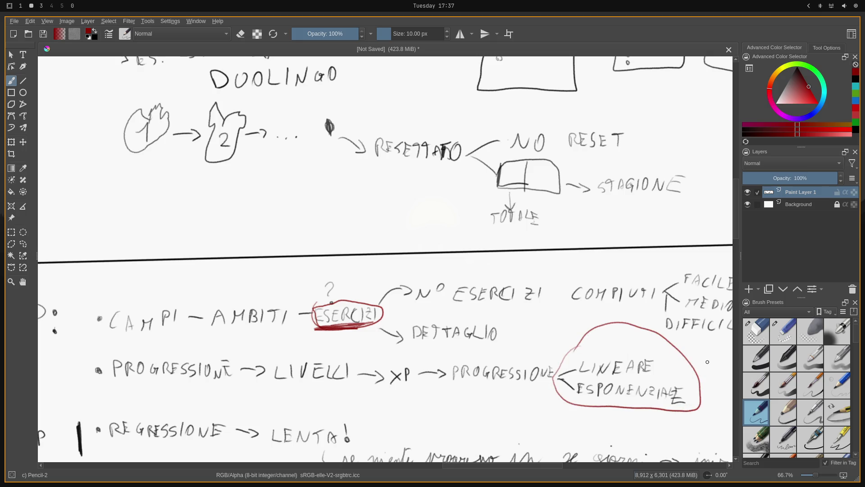
pyautogui.moveTo(702, 361); pyautogui.dragTo(706, 374)
pyautogui.click(705, 383)
pyautogui.click(22, 282)
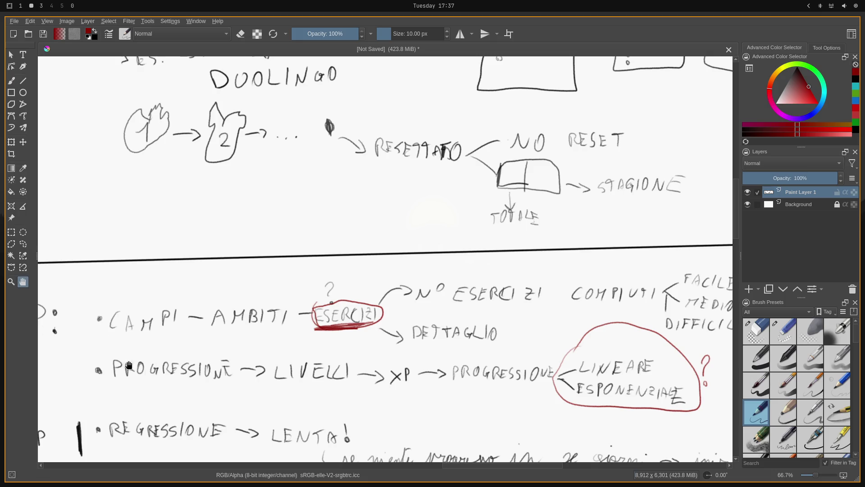
pyautogui.moveTo(157, 373); pyautogui.dragTo(248, 203)
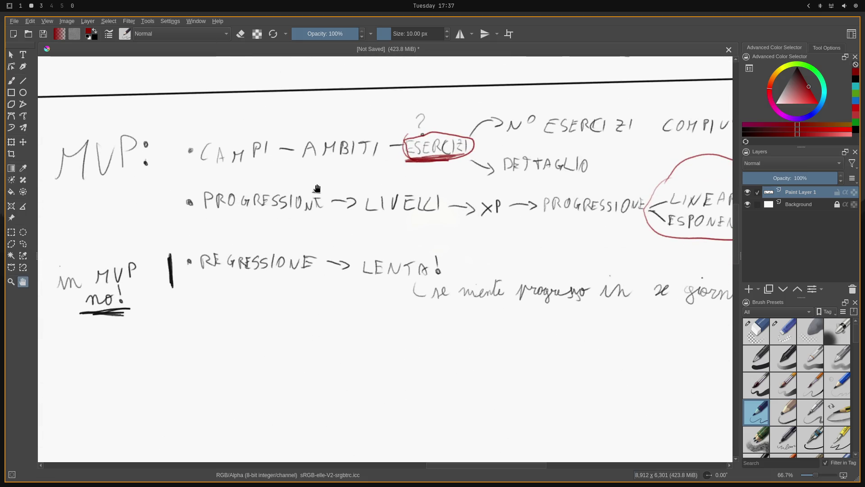
# - Circle REGRESSIONE in red and write COME? beneath it
pyautogui.click(11, 80)
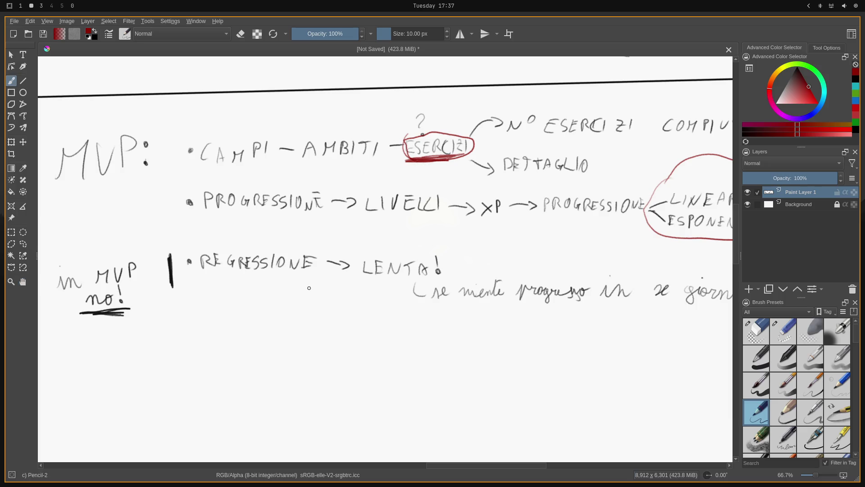
pyautogui.moveTo(198, 250)
pyautogui.mouseDown()
pyautogui.moveTo(239, 243)
pyautogui.moveTo(197, 258)
pyautogui.mouseUp()
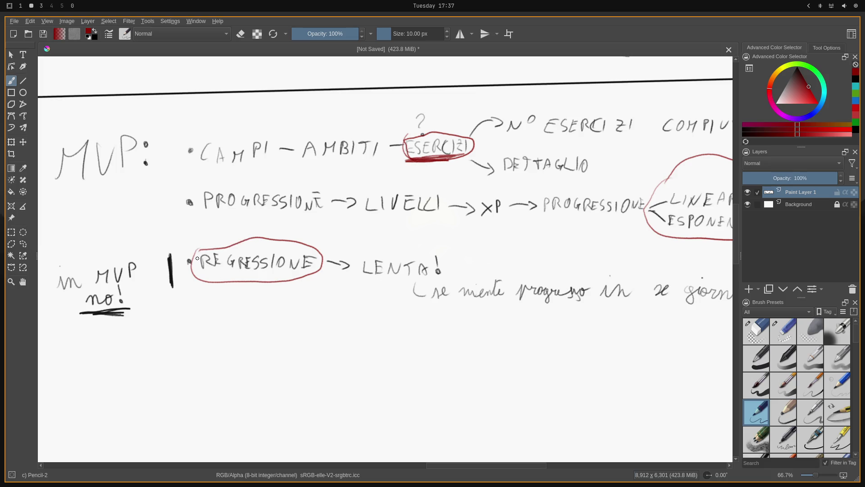
pyautogui.moveTo(209, 301)
pyautogui.mouseDown()
pyautogui.moveTo(209, 313)
pyautogui.moveTo(217, 301)
pyautogui.moveTo(249, 308)
pyautogui.mouseUp()
pyautogui.moveTo(239, 304); pyautogui.dragTo(255, 303)
pyautogui.click(258, 308)
# - Switch back to black and write the bullet LVL TOTALE with XP below it
pyautogui.moveTo(802, 82); pyautogui.dragTo(803, 60)
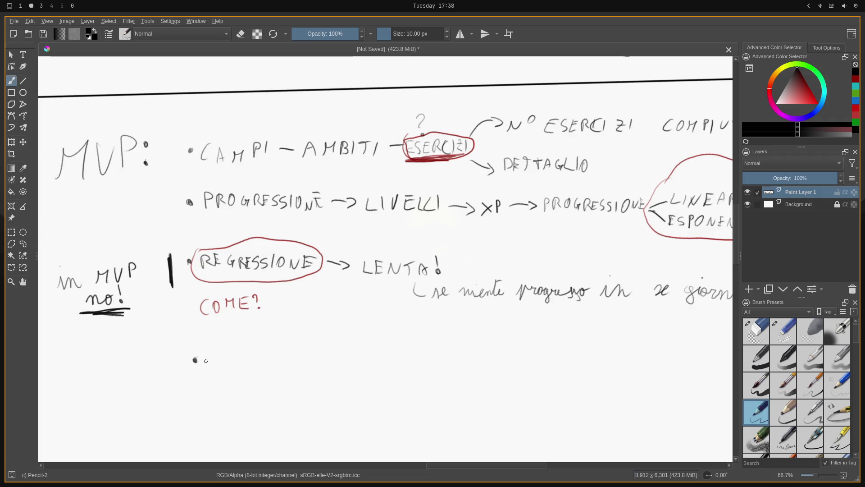
pyautogui.moveTo(205, 352)
pyautogui.mouseDown()
pyautogui.moveTo(204, 365)
pyautogui.moveTo(220, 366)
pyautogui.moveTo(228, 353)
pyautogui.moveTo(237, 364)
pyautogui.moveTo(266, 366)
pyautogui.mouseUp()
pyautogui.moveTo(257, 352)
pyautogui.mouseDown()
pyautogui.moveTo(277, 352)
pyautogui.moveTo(291, 365)
pyautogui.moveTo(304, 350)
pyautogui.mouseUp()
pyautogui.moveTo(297, 363)
pyautogui.mouseDown()
pyautogui.moveTo(304, 351)
pyautogui.moveTo(308, 363)
pyautogui.moveTo(328, 363)
pyautogui.moveTo(336, 351)
pyautogui.mouseUp()
pyautogui.moveTo(329, 357); pyautogui.dragTo(335, 358)
pyautogui.moveTo(328, 363); pyautogui.dragTo(338, 363)
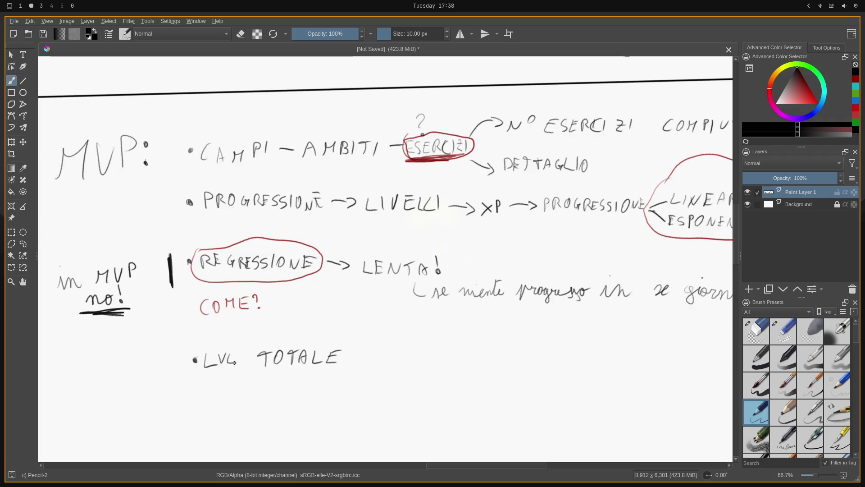
pyautogui.moveTo(217, 372)
pyautogui.mouseDown()
pyautogui.moveTo(220, 396)
pyautogui.moveTo(209, 397)
pyautogui.mouseUp()
pyautogui.moveTo(224, 393); pyautogui.dragTo(225, 388)
# - Draw an arrow from LVL TOTALE and handwrite 'grafici' at its end
pyautogui.moveTo(346, 368)
pyautogui.mouseDown()
pyautogui.moveTo(433, 364)
pyautogui.moveTo(438, 345)
pyautogui.moveTo(448, 365)
pyautogui.moveTo(465, 368)
pyautogui.mouseUp()
pyautogui.click(446, 352)
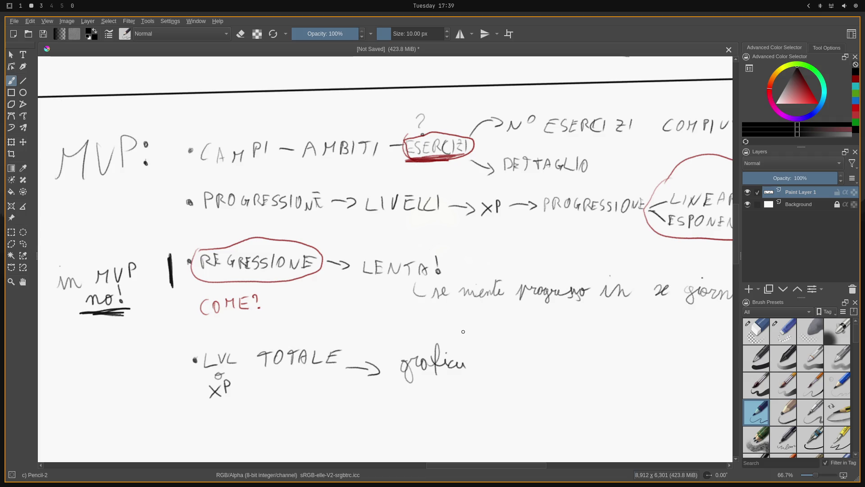
pyautogui.hotkey('ctrl', 'z')
pyautogui.hotkey('ctrl', 'shift', 'z')
# - Continue with an arrow to STELLA, then start a new bullet PROFILO below
pyautogui.moveTo(466, 363); pyautogui.dragTo(478, 366)
pyautogui.moveTo(495, 347)
pyautogui.mouseDown()
pyautogui.moveTo(492, 354)
pyautogui.moveTo(504, 346)
pyautogui.mouseUp()
pyautogui.moveTo(501, 346)
pyautogui.mouseDown()
pyautogui.moveTo(501, 354)
pyautogui.moveTo(533, 350)
pyautogui.mouseUp()
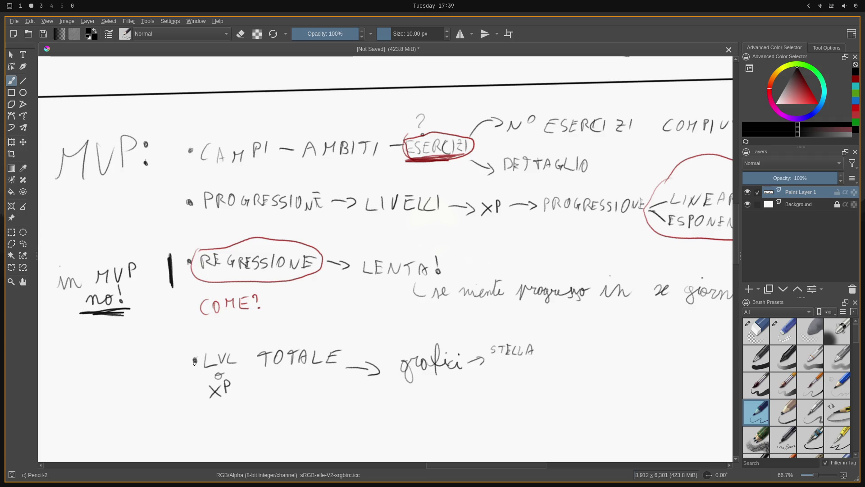
pyautogui.click(54, 402)
pyautogui.moveTo(62, 397)
pyautogui.mouseDown()
pyautogui.moveTo(62, 408)
pyautogui.moveTo(81, 398)
pyautogui.moveTo(89, 404)
pyautogui.moveTo(88, 397)
pyautogui.moveTo(87, 408)
pyautogui.moveTo(95, 395)
pyautogui.moveTo(110, 405)
pyautogui.moveTo(158, 371)
pyautogui.moveTo(156, 383)
pyautogui.mouseUp()
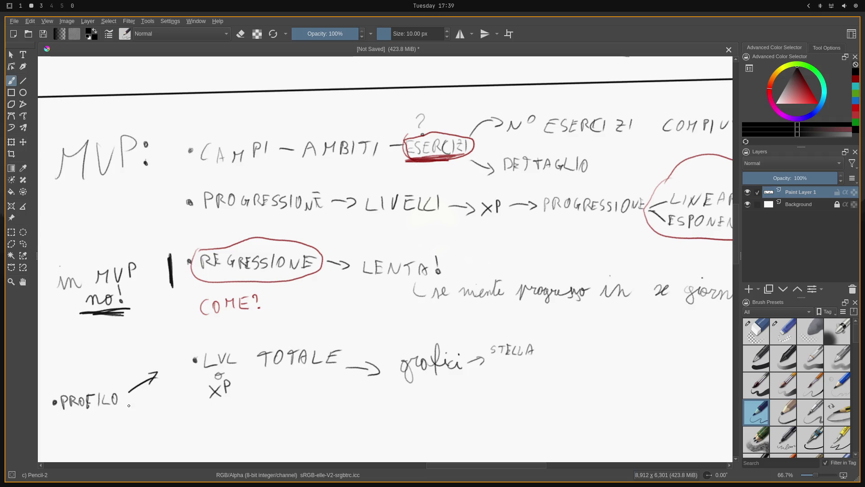
# - Branch an arrow down-right from PROFILO to a handwritten REPORT
pyautogui.moveTo(129, 405); pyautogui.dragTo(176, 436)
pyautogui.moveTo(176, 421)
pyautogui.mouseDown()
pyautogui.moveTo(188, 436)
pyautogui.moveTo(196, 427)
pyautogui.mouseUp()
pyautogui.moveTo(202, 422)
pyautogui.mouseDown()
pyautogui.moveTo(202, 435)
pyautogui.moveTo(215, 423)
pyautogui.moveTo(224, 433)
pyautogui.mouseUp()
pyautogui.moveTo(223, 422); pyautogui.dragTo(237, 434)
pyautogui.moveTo(232, 419); pyautogui.dragTo(283, 401)
# - Add a bracket after REPORT listing TOTALE and STAGIONE
pyautogui.moveTo(278, 402)
pyautogui.mouseDown()
pyautogui.moveTo(300, 397)
pyautogui.moveTo(296, 408)
pyautogui.mouseUp()
pyautogui.moveTo(300, 408); pyautogui.dragTo(309, 408)
pyautogui.moveTo(314, 400); pyautogui.dragTo(320, 407)
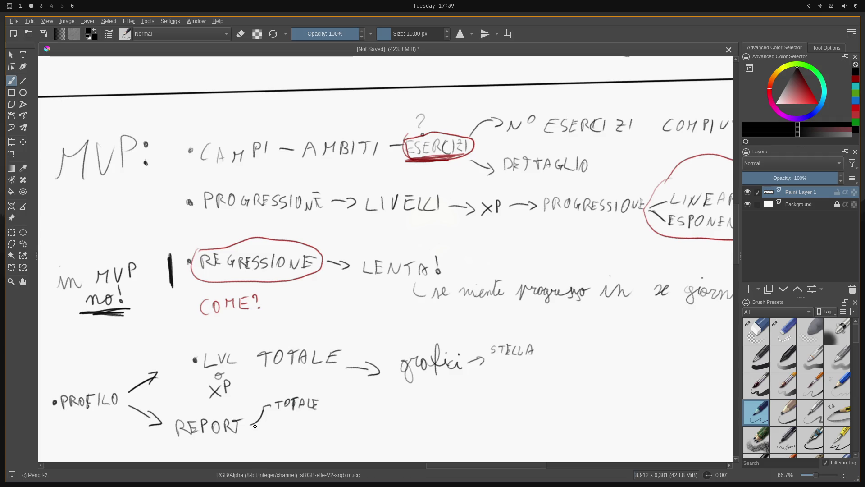
pyautogui.moveTo(254, 425); pyautogui.dragTo(287, 428)
pyautogui.click(292, 427)
pyautogui.moveTo(283, 420); pyautogui.dragTo(305, 429)
pyautogui.moveTo(312, 419); pyautogui.dragTo(332, 421)
pyautogui.moveTo(252, 425)
pyautogui.mouseDown()
pyautogui.moveTo(272, 446)
pyautogui.moveTo(312, 446)
pyautogui.moveTo(319, 436)
pyautogui.moveTo(341, 438)
pyautogui.moveTo(339, 446)
pyautogui.mouseUp()
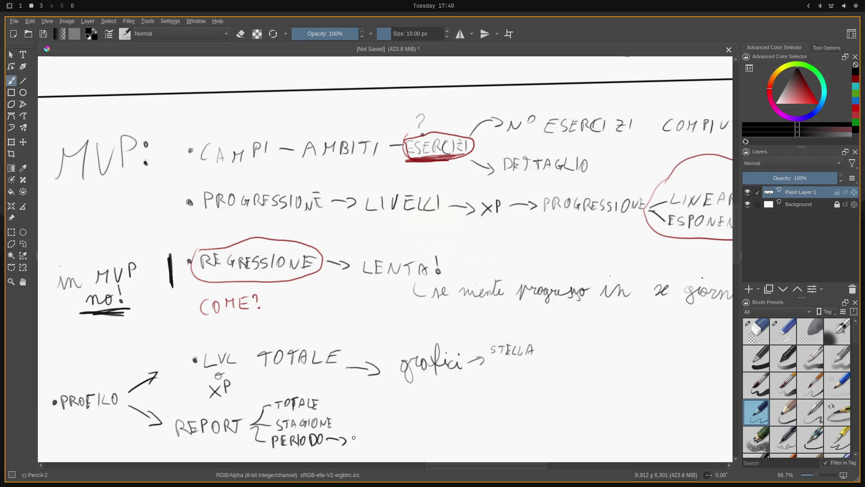
# - Write 'confronto periodo' after PERIODO's arrow
pyautogui.moveTo(355, 436); pyautogui.dragTo(401, 442)
pyautogui.moveTo(393, 433)
pyautogui.mouseDown()
pyautogui.moveTo(408, 444)
pyautogui.moveTo(442, 437)
pyautogui.mouseUp()
pyautogui.click(427, 430)
pyautogui.moveTo(444, 434)
pyautogui.mouseDown()
pyautogui.moveTo(494, 434)
pyautogui.moveTo(500, 424)
pyautogui.moveTo(514, 436)
pyautogui.moveTo(523, 422)
pyautogui.moveTo(530, 436)
pyautogui.mouseUp()
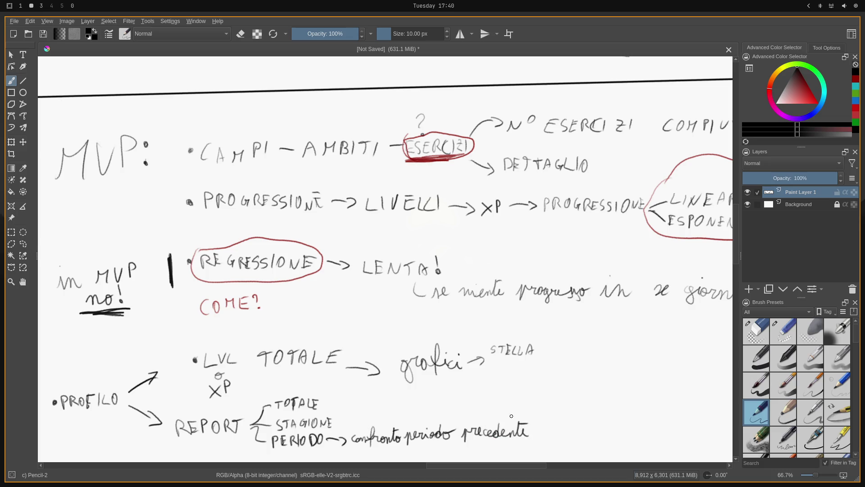
# - Below confronto, draw a downward arrow to 'settimana' in the freed canvas space
pyautogui.click(23, 283)
pyautogui.moveTo(272, 396); pyautogui.dragTo(284, 189)
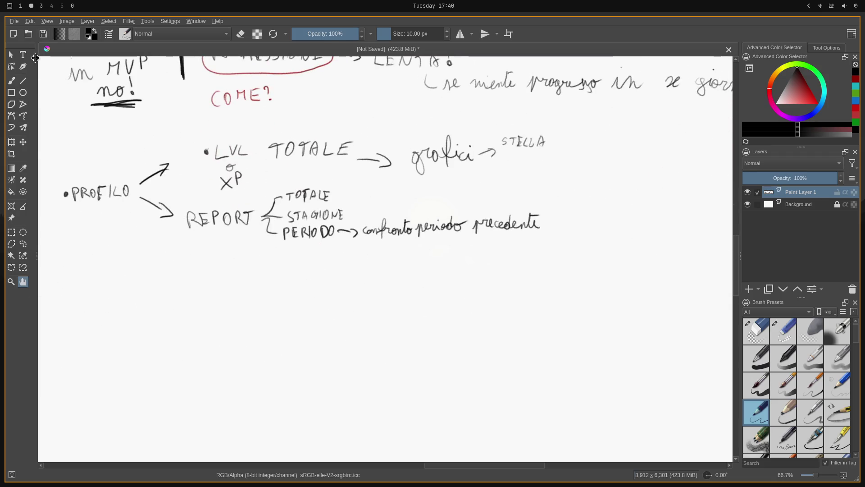
pyautogui.click(12, 80)
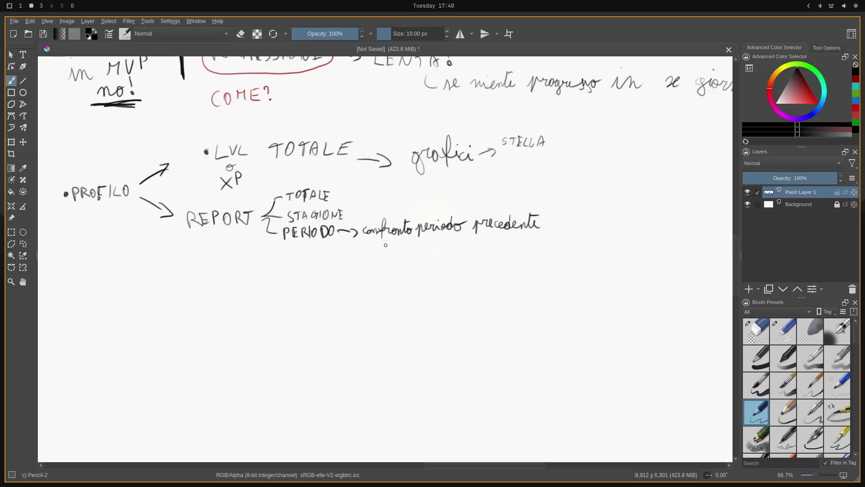
pyautogui.moveTo(384, 244)
pyautogui.mouseDown()
pyautogui.moveTo(388, 260)
pyautogui.moveTo(396, 256)
pyautogui.mouseUp()
pyautogui.moveTo(398, 272)
pyautogui.mouseDown()
pyautogui.moveTo(422, 263)
pyautogui.moveTo(418, 274)
pyautogui.moveTo(434, 283)
pyautogui.moveTo(463, 272)
pyautogui.mouseUp()
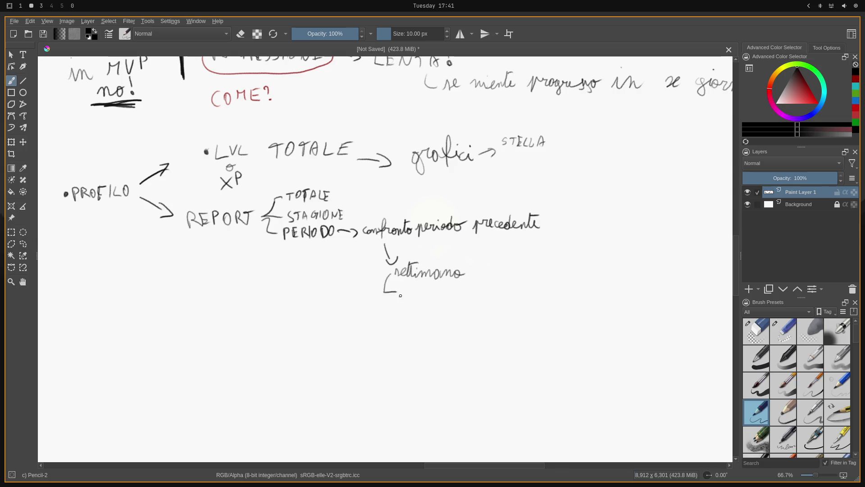
# - Extend the bracket with MESE, QUADRIMESTRE?, ANNO, and an arrow toward CORPORATE
pyautogui.moveTo(400, 295)
pyautogui.mouseDown()
pyautogui.moveTo(431, 294)
pyautogui.moveTo(394, 310)
pyautogui.moveTo(397, 316)
pyautogui.mouseUp()
pyautogui.moveTo(404, 311); pyautogui.dragTo(404, 313)
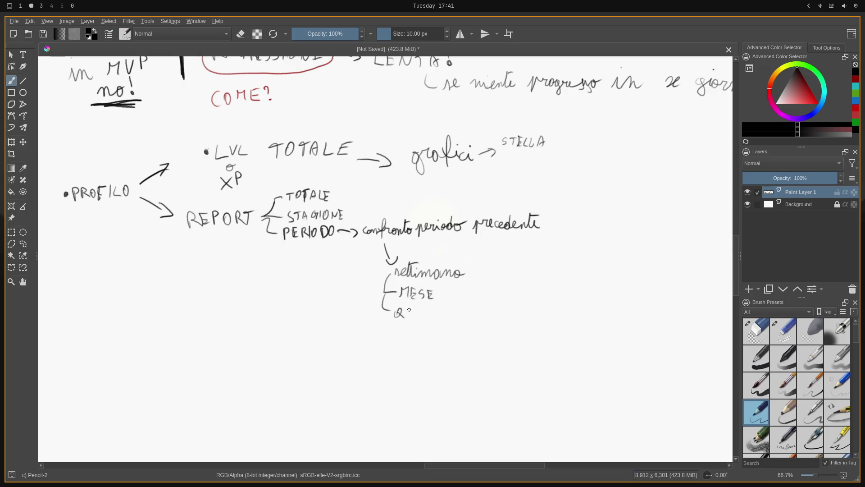
pyautogui.moveTo(416, 316); pyautogui.dragTo(505, 313)
pyautogui.click(505, 316)
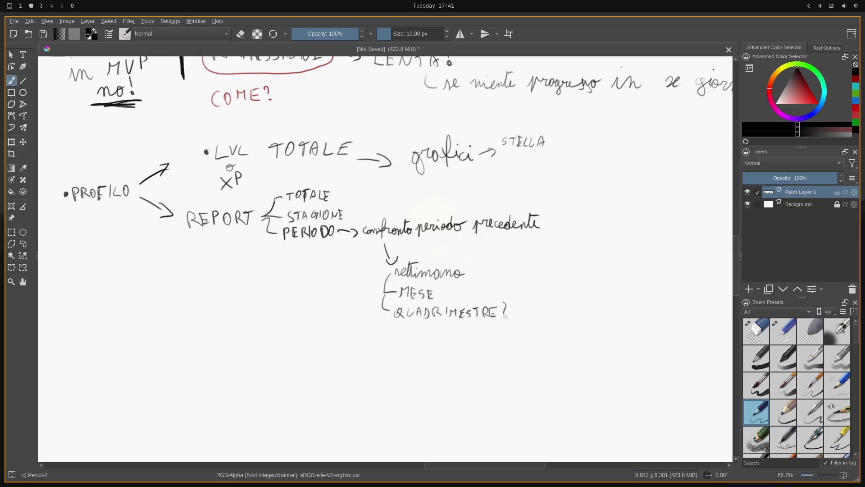
pyautogui.moveTo(382, 309); pyautogui.dragTo(400, 336)
pyautogui.moveTo(405, 327)
pyautogui.mouseDown()
pyautogui.moveTo(406, 337)
pyautogui.moveTo(416, 327)
pyautogui.mouseUp()
pyautogui.moveTo(420, 328)
pyautogui.mouseDown()
pyautogui.moveTo(420, 337)
pyautogui.moveTo(428, 327)
pyautogui.mouseUp()
pyautogui.moveTo(436, 331); pyautogui.dragTo(435, 331)
pyautogui.moveTo(520, 311)
pyautogui.mouseDown()
pyautogui.moveTo(521, 319)
pyautogui.moveTo(587, 319)
pyautogui.mouseUp()
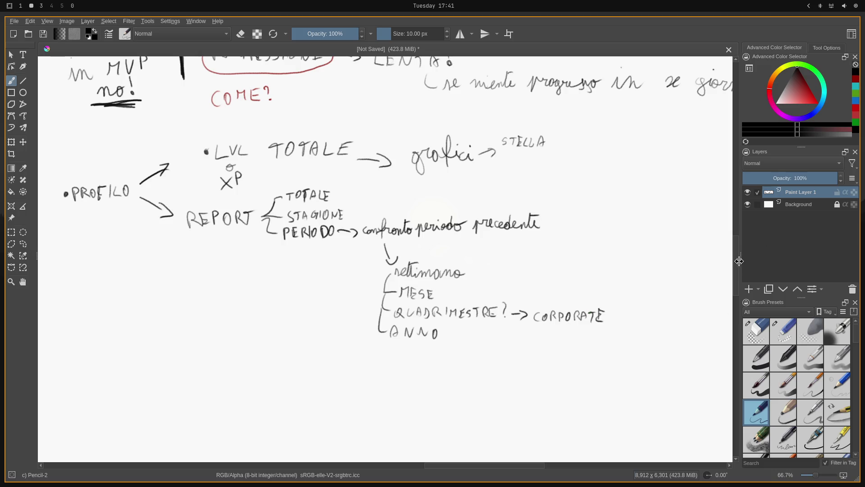
pyautogui.moveTo(736, 259); pyautogui.dragTo(745, 217)
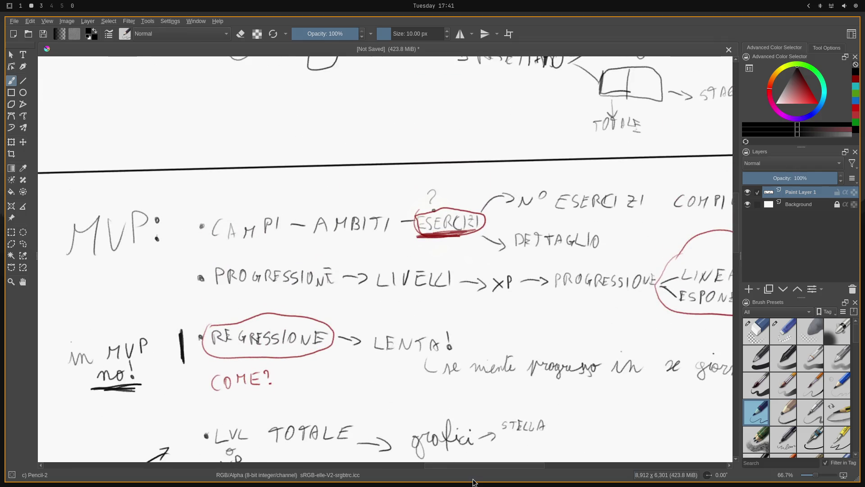
pyautogui.moveTo(456, 467)
pyautogui.mouseDown()
pyautogui.moveTo(602, 476)
pyautogui.moveTo(528, 452)
pyautogui.mouseUp()
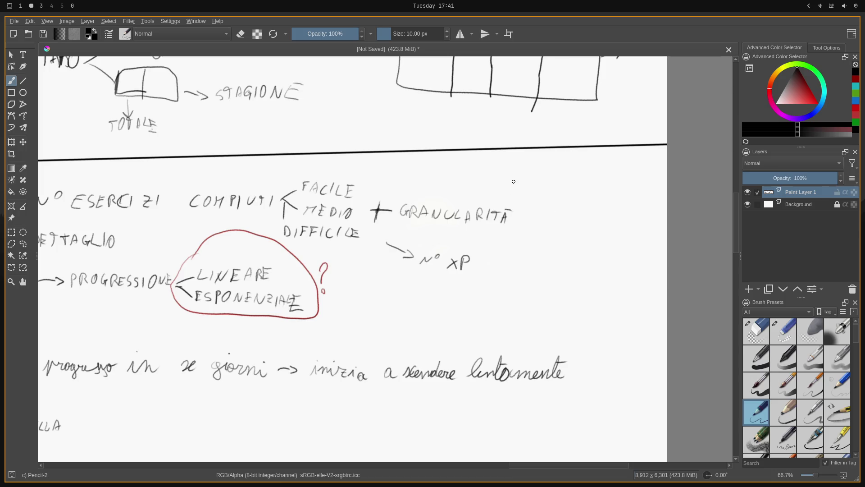
# - Draw a brace after GRANULARITÀ leading to SMALL/MEDIUM e LARGE
pyautogui.moveTo(492, 181); pyautogui.dragTo(518, 235)
pyautogui.moveTo(533, 185)
pyautogui.mouseDown()
pyautogui.moveTo(526, 196)
pyautogui.moveTo(573, 204)
pyautogui.moveTo(614, 191)
pyautogui.moveTo(646, 197)
pyautogui.mouseUp()
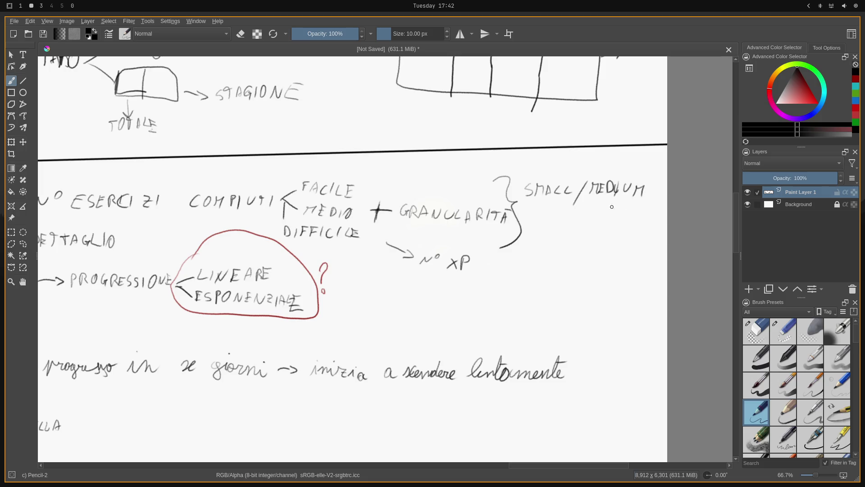
pyautogui.moveTo(539, 222)
pyautogui.mouseDown()
pyautogui.moveTo(582, 233)
pyautogui.moveTo(592, 217)
pyautogui.mouseUp()
pyautogui.moveTo(593, 218)
pyautogui.mouseDown()
pyautogui.moveTo(605, 228)
pyautogui.moveTo(613, 213)
pyautogui.moveTo(623, 231)
pyautogui.mouseUp()
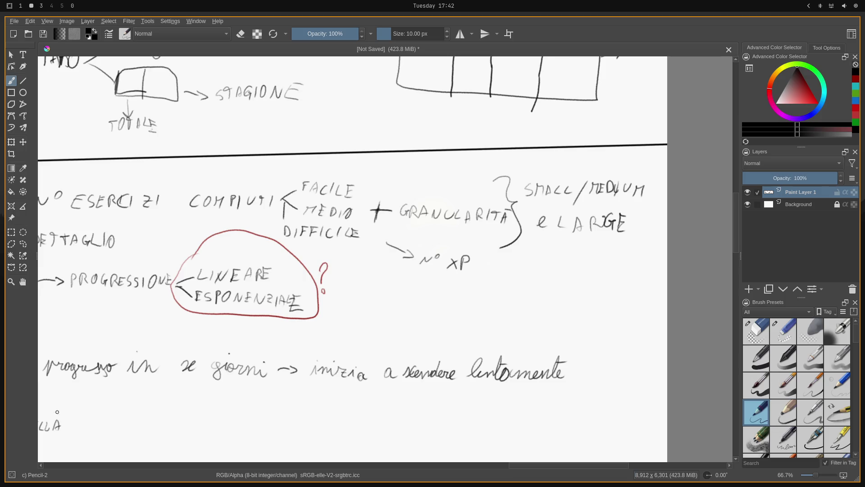
# - Frame the MVP notes in view and bring up Save As for the unsaved sketch
pyautogui.click(24, 281)
pyautogui.scroll(-4, 426, 305)
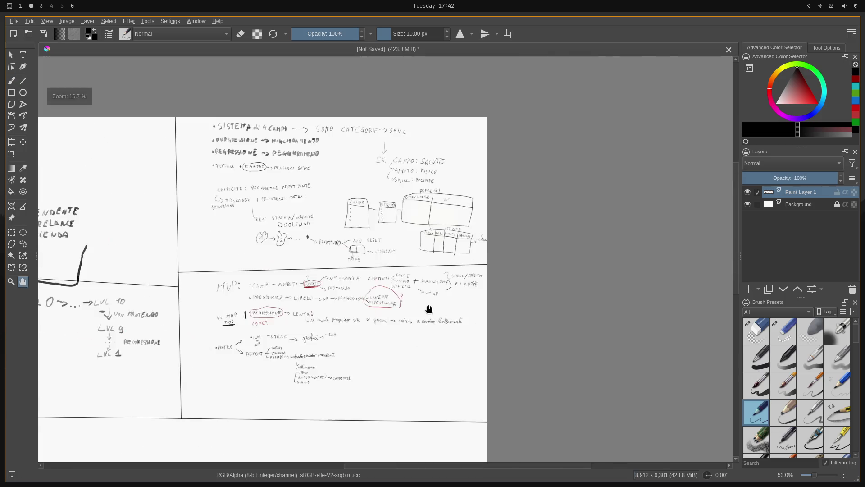
pyautogui.moveTo(361, 348); pyautogui.dragTo(476, 307)
pyautogui.moveTo(385, 332); pyautogui.dragTo(483, 311)
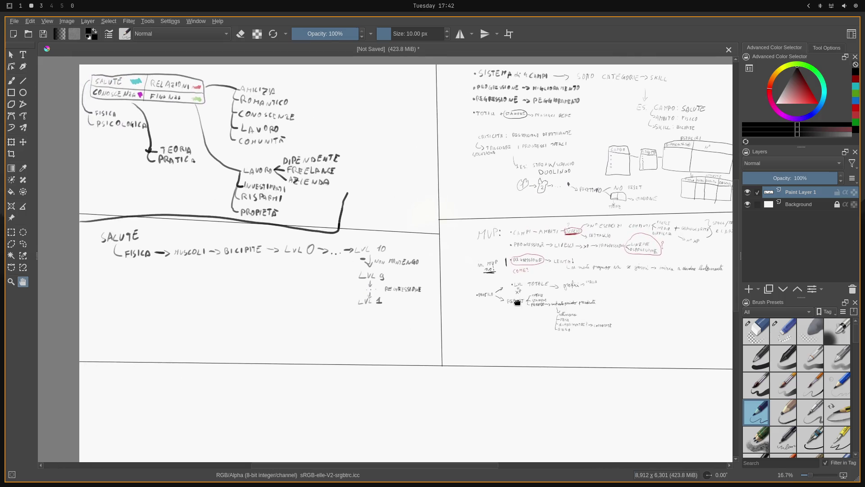
pyautogui.scroll(-3, 483, 311)
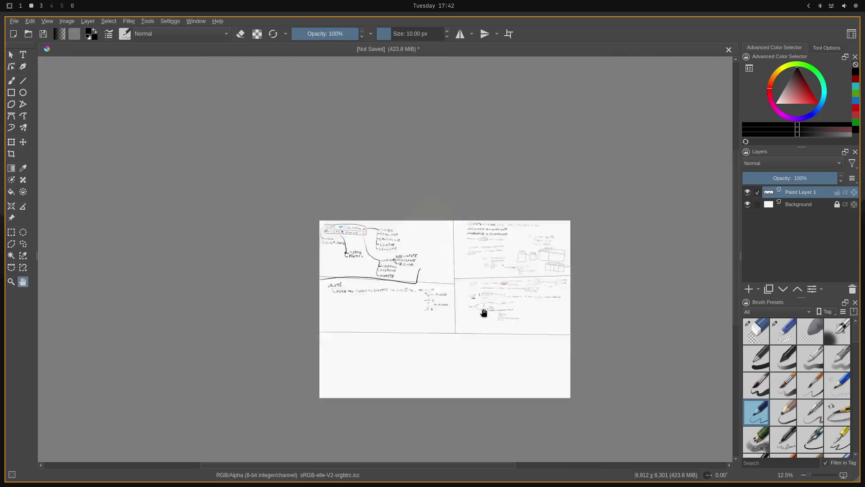
pyautogui.scroll(2, 434, 367)
pyautogui.scroll(1, 531, 319)
pyautogui.moveTo(521, 302); pyautogui.dragTo(448, 340)
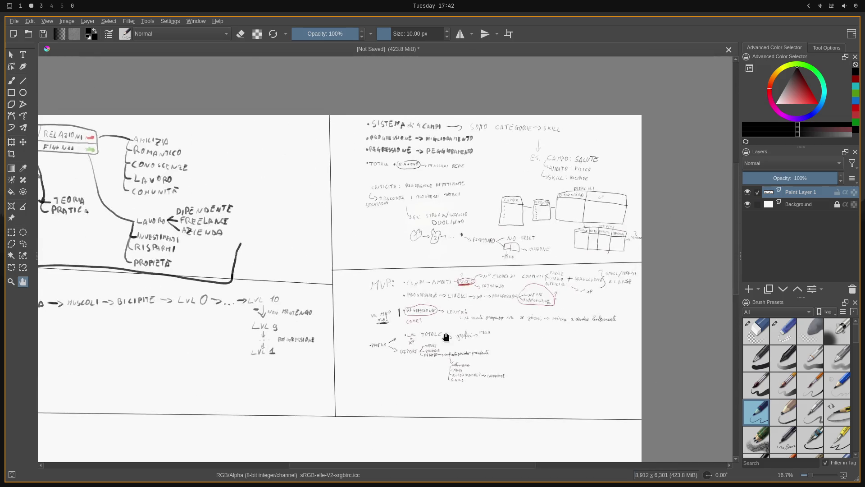
pyautogui.scroll(2, 448, 340)
pyautogui.scroll(-1, 483, 290)
pyautogui.scroll(-1, 455, 299)
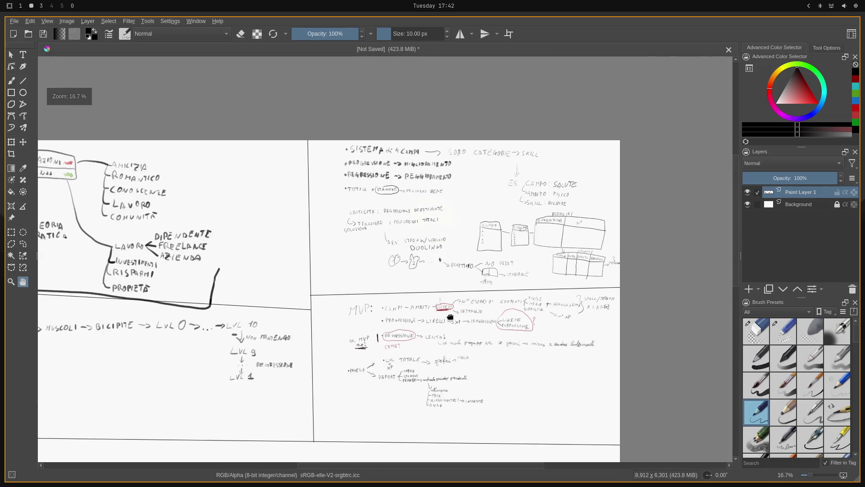
pyautogui.scroll(1, 436, 310)
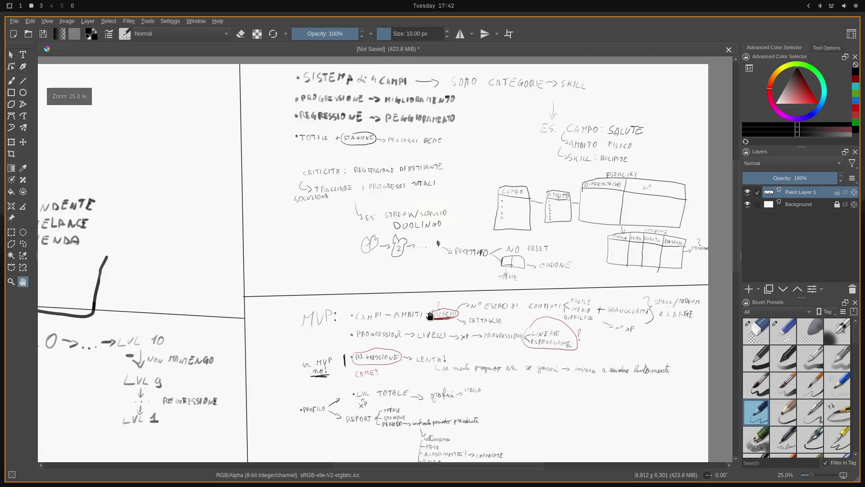
pyautogui.moveTo(486, 366); pyautogui.dragTo(448, 279)
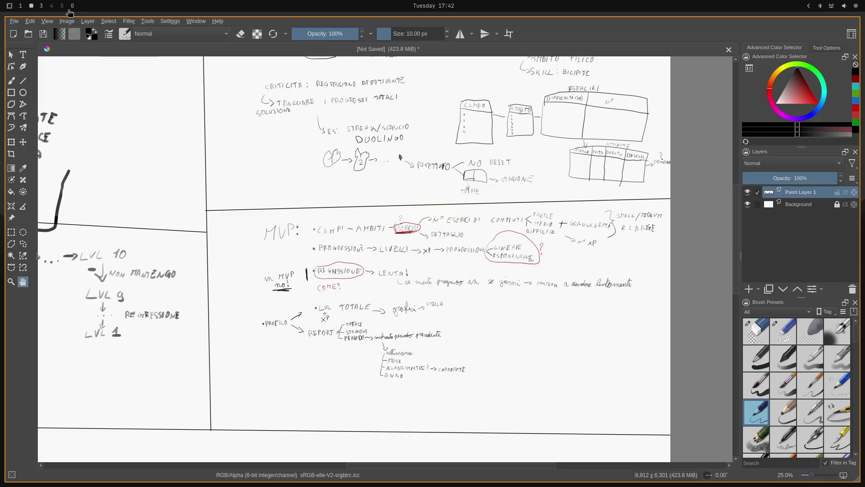
pyautogui.click(11, 22)
pyautogui.click(31, 71)
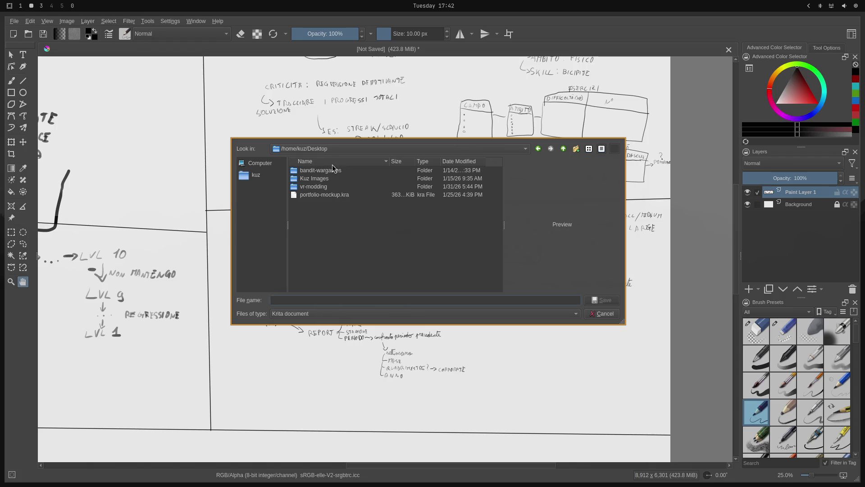
# - Create a new Life-skills folder inside home > Projects and enter it
pyautogui.click(255, 175)
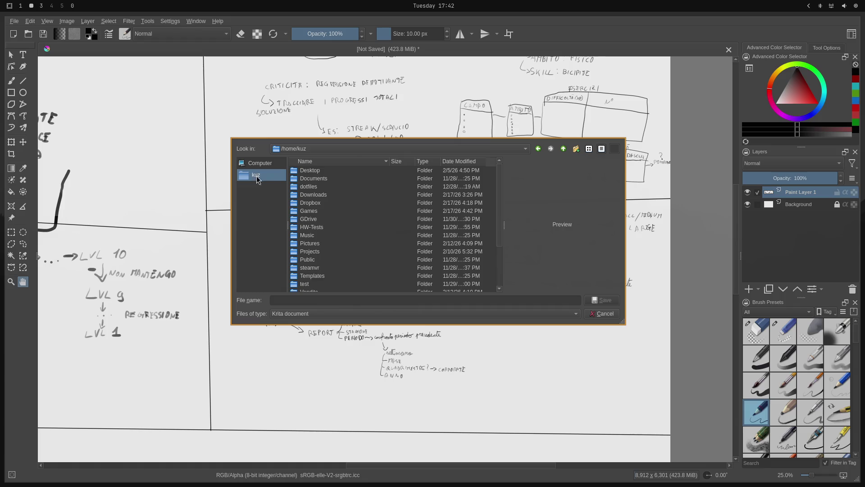
pyautogui.doubleClick(316, 251)
pyautogui.rightClick(316, 250)
pyautogui.click(335, 263)
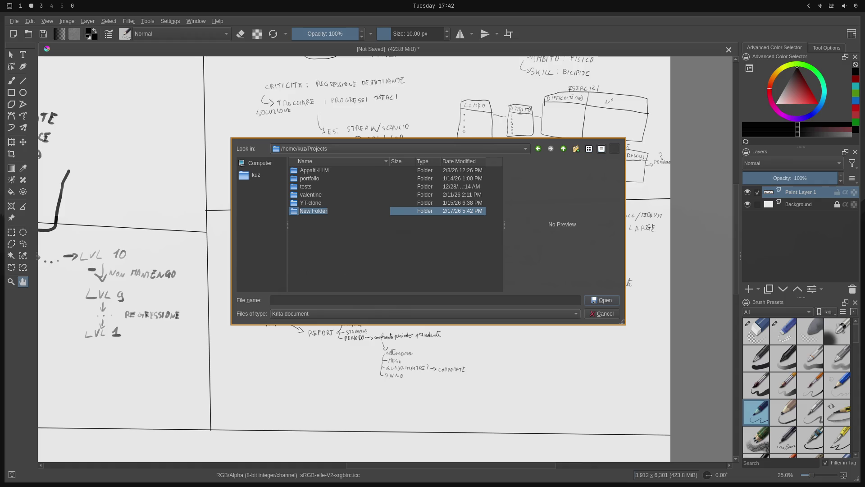
pyautogui.write('Life-skills')
pyautogui.press('Return')
pyautogui.press('Return')
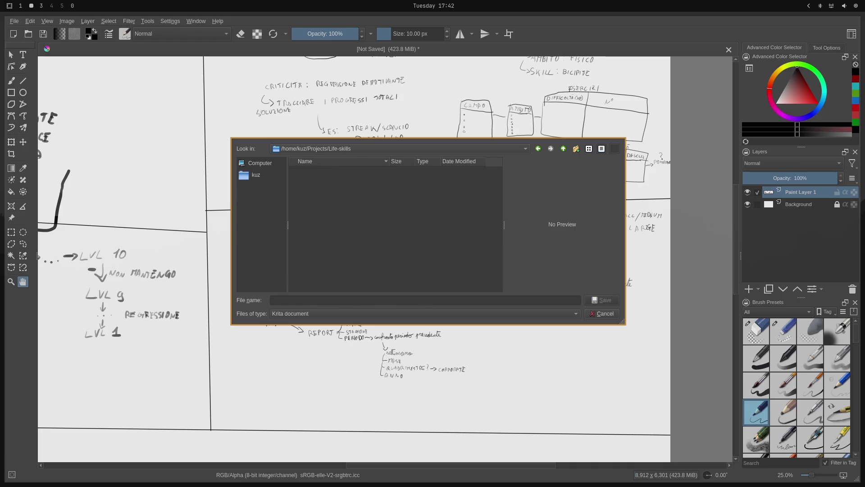
# - Save the sketch there as Brainstorming-001.kra
pyautogui.click(337, 299)
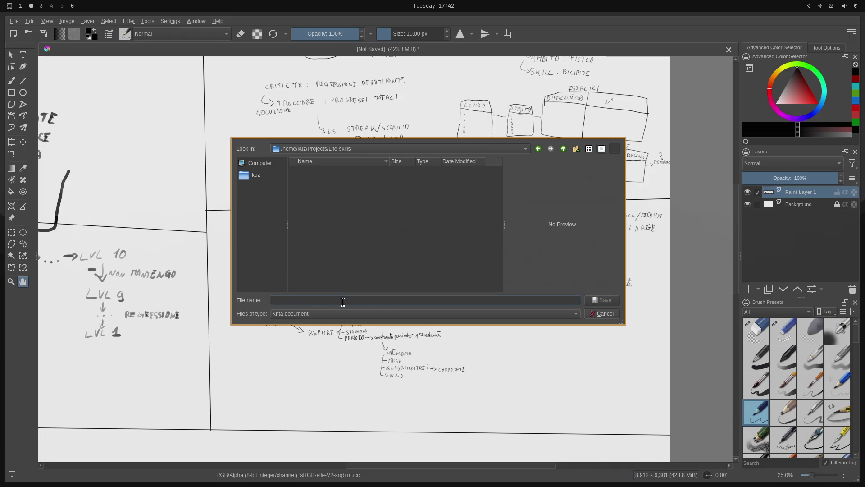
pyautogui.write('Brainstorming')
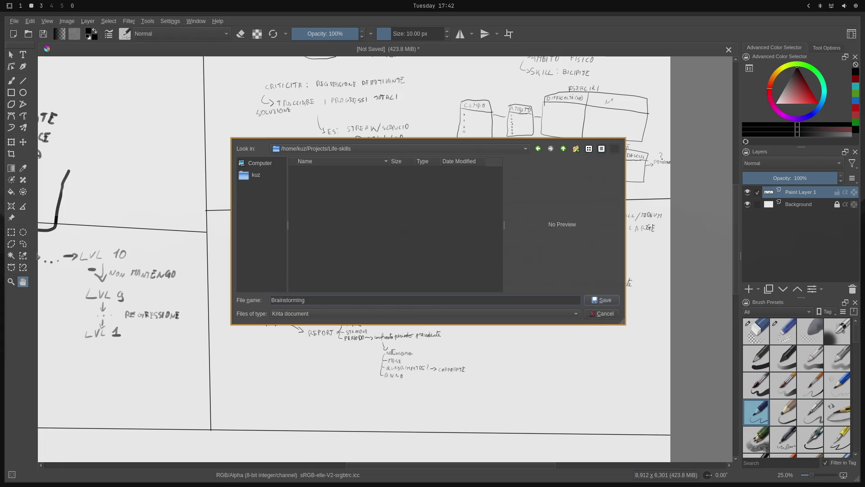
pyautogui.write('-001')
pyautogui.press('Return')
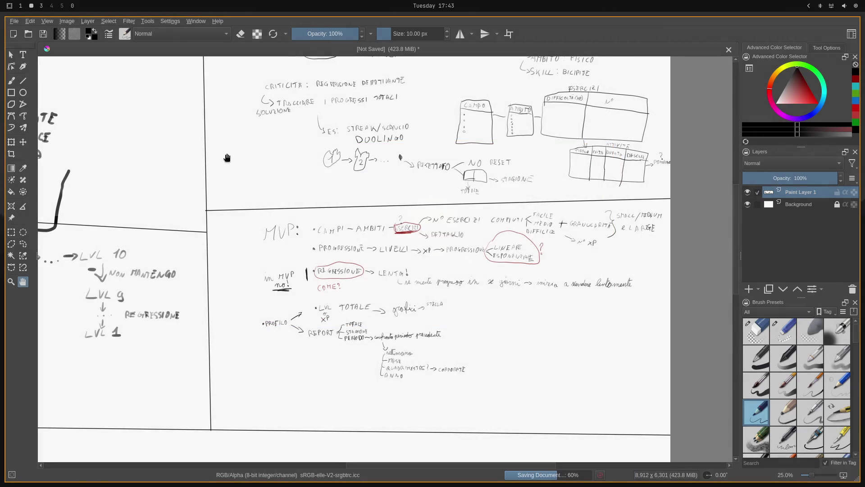
pyautogui.click(14, 22)
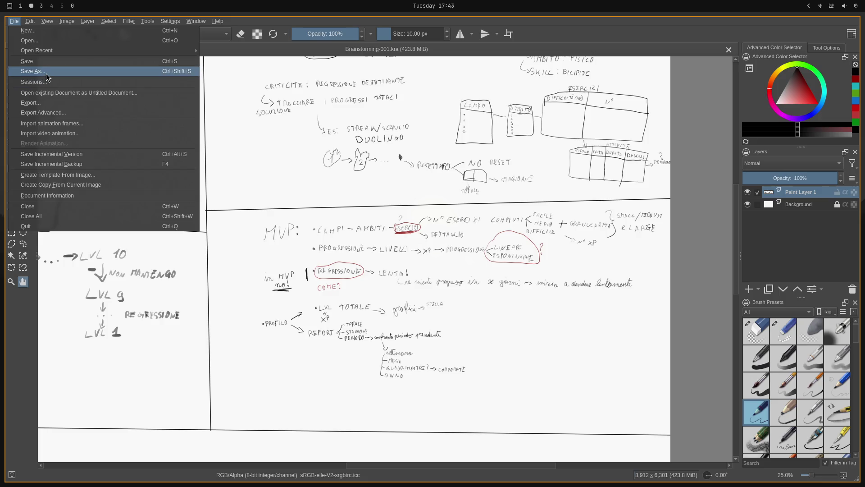
# - Dismiss a stray Save As, then export the sketch as PNG Brainstorming-FINITO-001.png
pyautogui.click(32, 71)
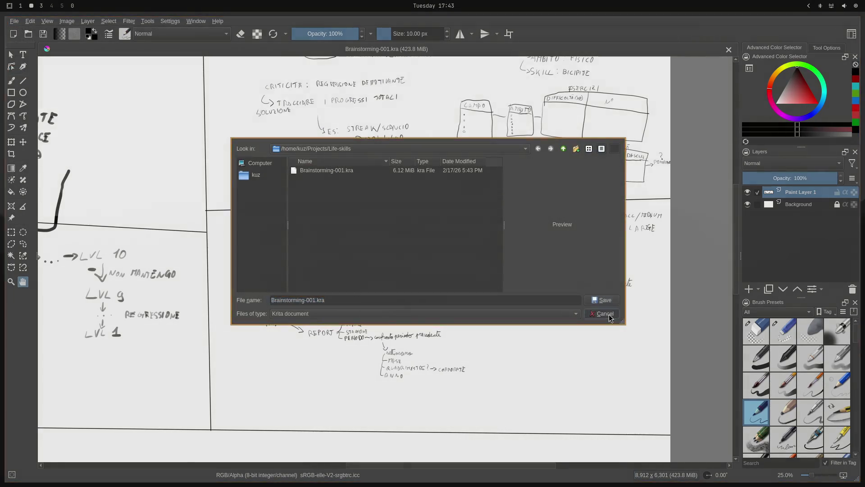
pyautogui.click(604, 313)
pyautogui.click(14, 21)
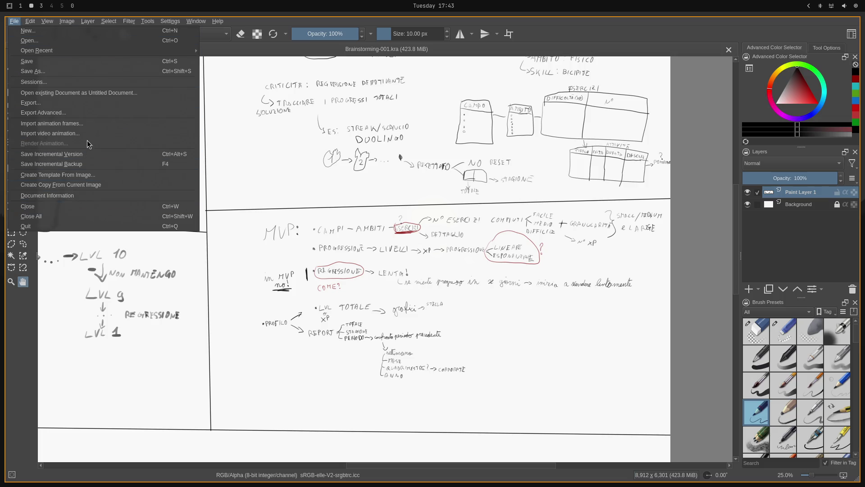
pyautogui.click(79, 107)
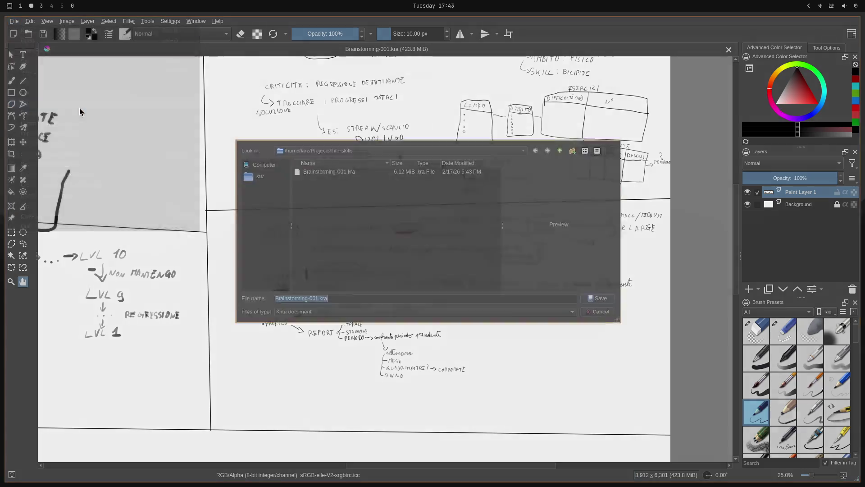
pyautogui.click(409, 313)
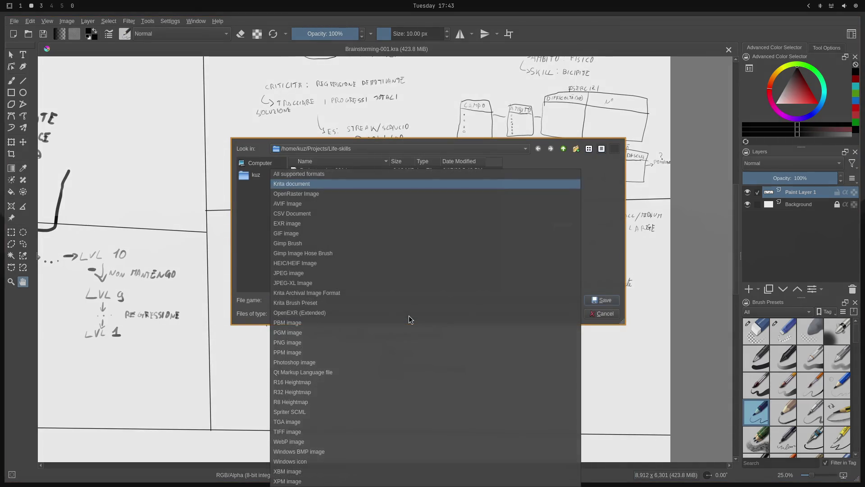
pyautogui.click(313, 344)
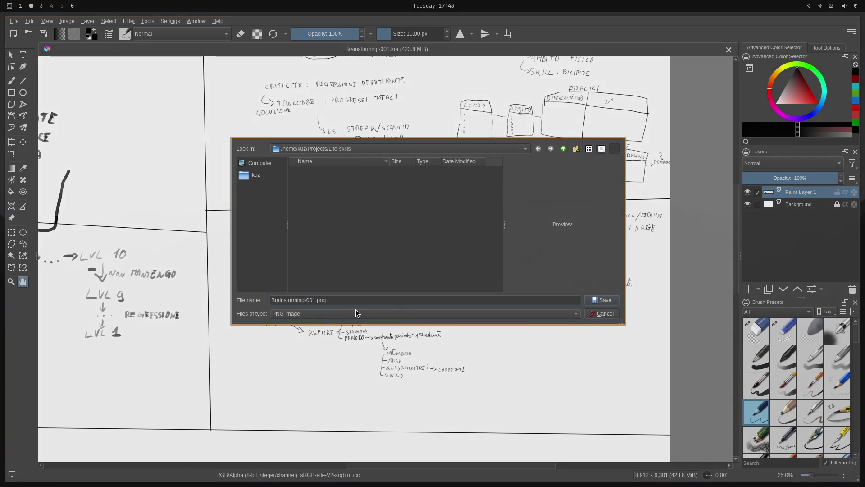
pyautogui.write('FINITO-')
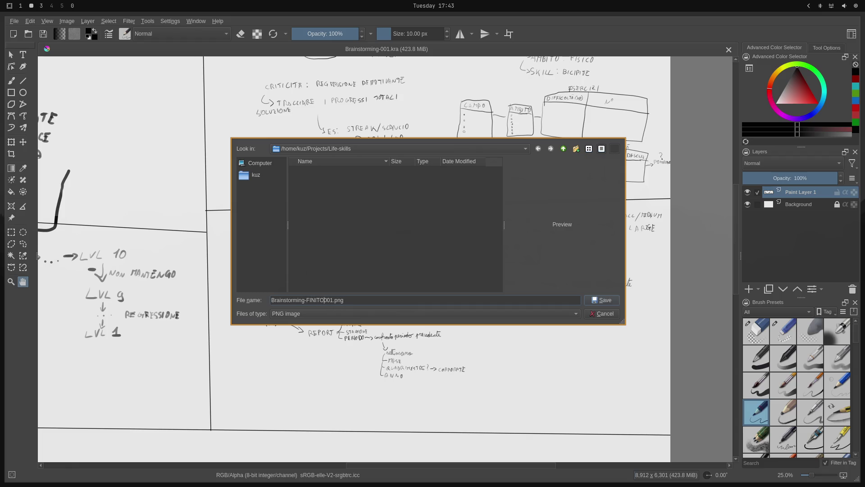
pyautogui.press('Return')
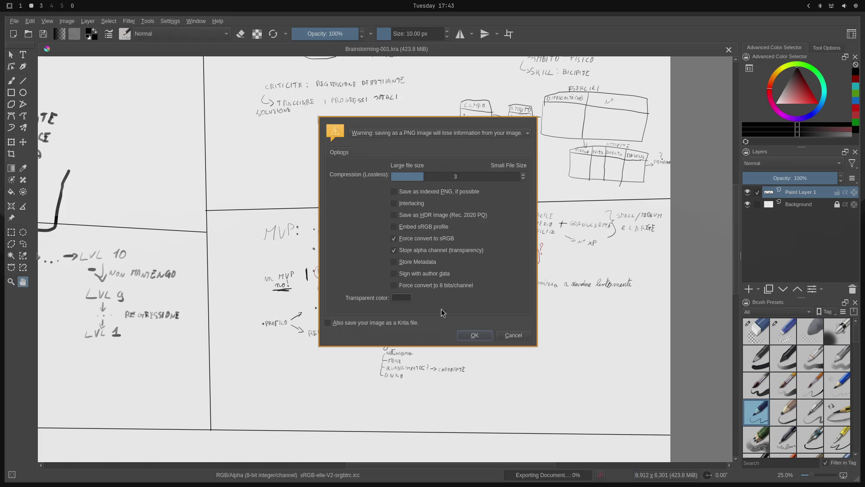
pyautogui.click(469, 333)
pyautogui.scroll(-1, 465, 334)
pyautogui.scroll(-2, 465, 334)
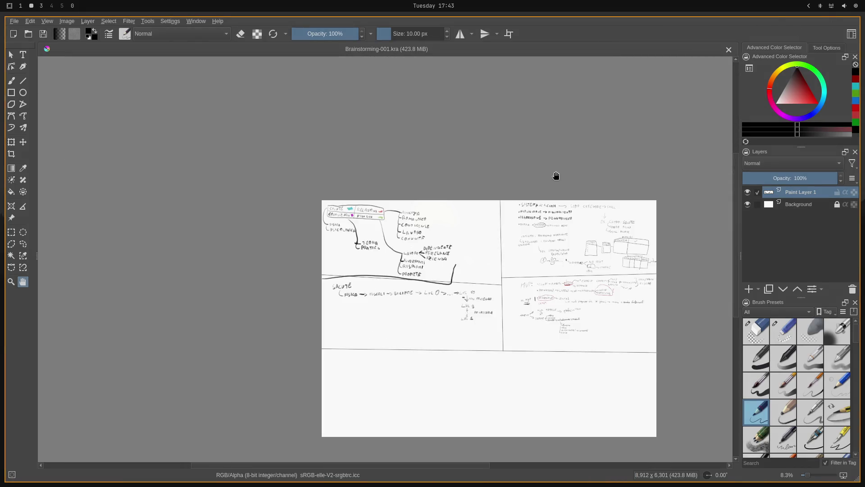
# - Open Files beside Krita and browse to Projects > Life-skills
pyautogui.press('super+3')
pyautogui.press('super+4')
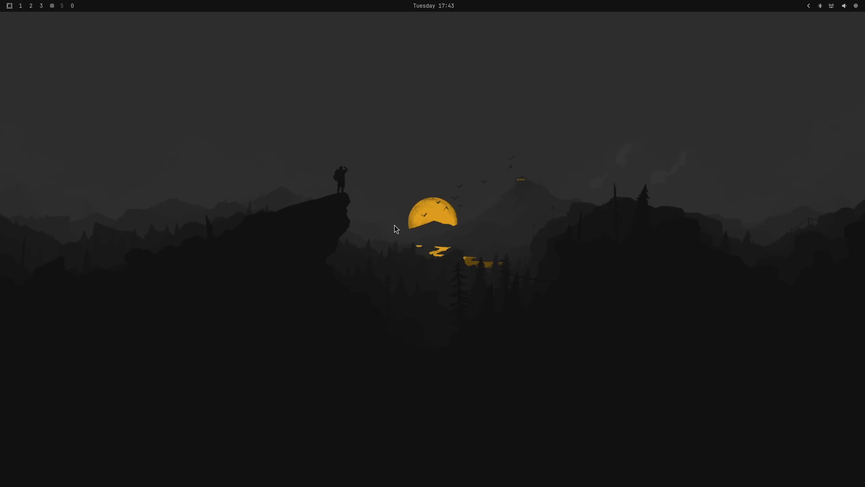
pyautogui.press('super+2')
pyautogui.press('super+e')
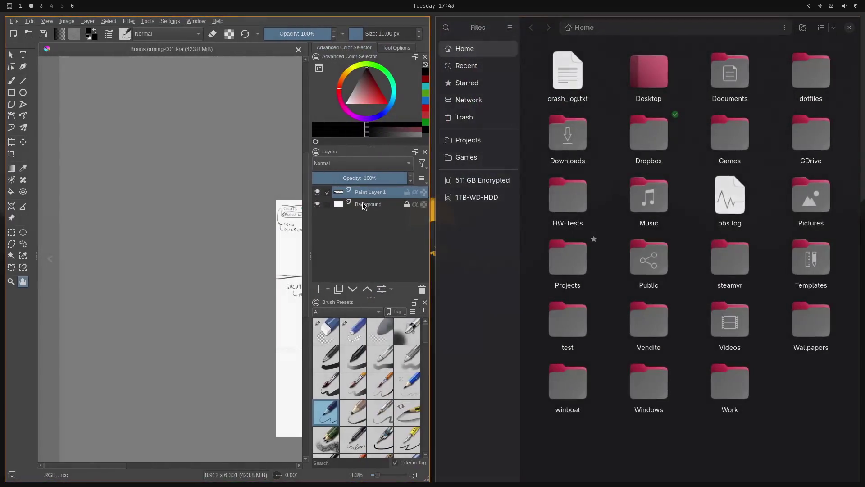
pyautogui.click(500, 140)
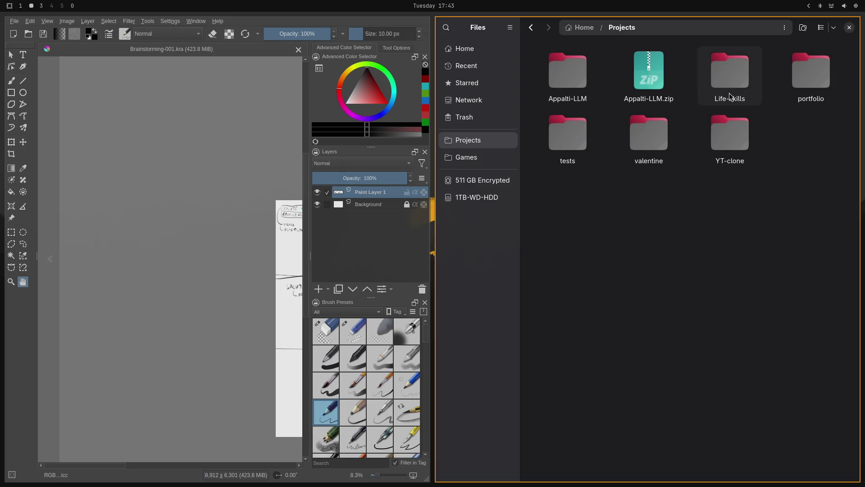
pyautogui.doubleClick(760, 89)
# - Preview the exported PNG, close it, and bring up the app launcher
pyautogui.doubleClick(671, 98)
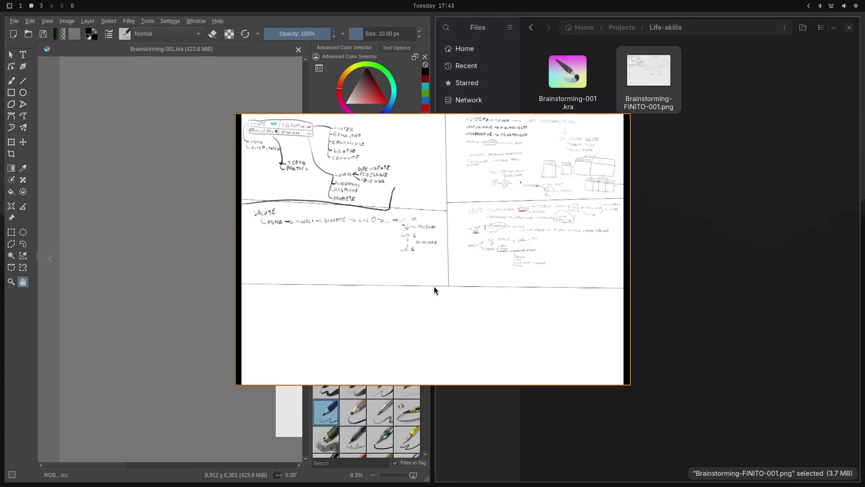
pyautogui.scroll(3, 433, 286)
pyautogui.scroll(2, 426, 251)
pyautogui.scroll(3, 414, 245)
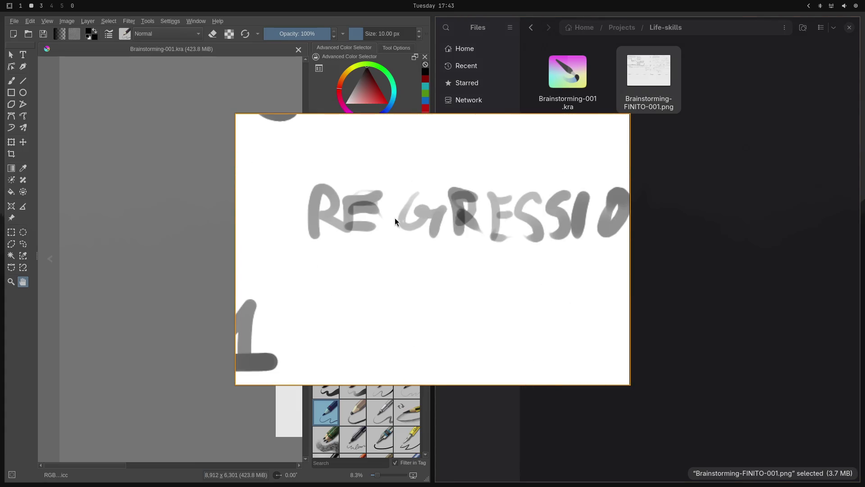
pyautogui.scroll(-3, 457, 215)
pyautogui.scroll(-2, 519, 211)
pyautogui.scroll(-2, 399, 280)
pyautogui.scroll(4, 520, 278)
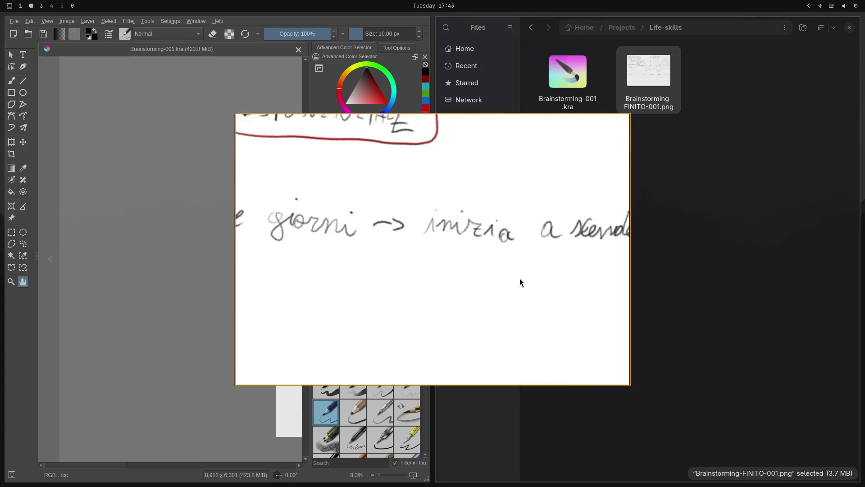
pyautogui.scroll(-1, 496, 269)
pyautogui.scroll(-1, 438, 291)
pyautogui.scroll(-2, 437, 284)
pyautogui.scroll(-2, 436, 284)
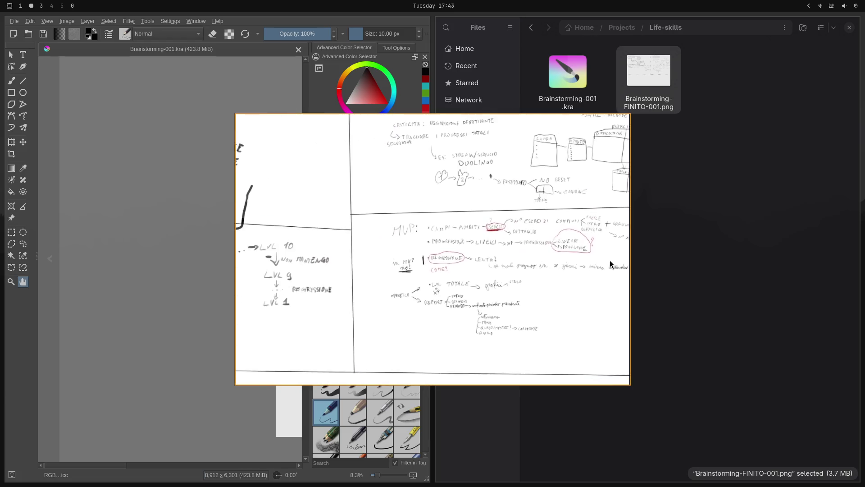
pyautogui.scroll(-2, 610, 264)
pyautogui.press('Escape')
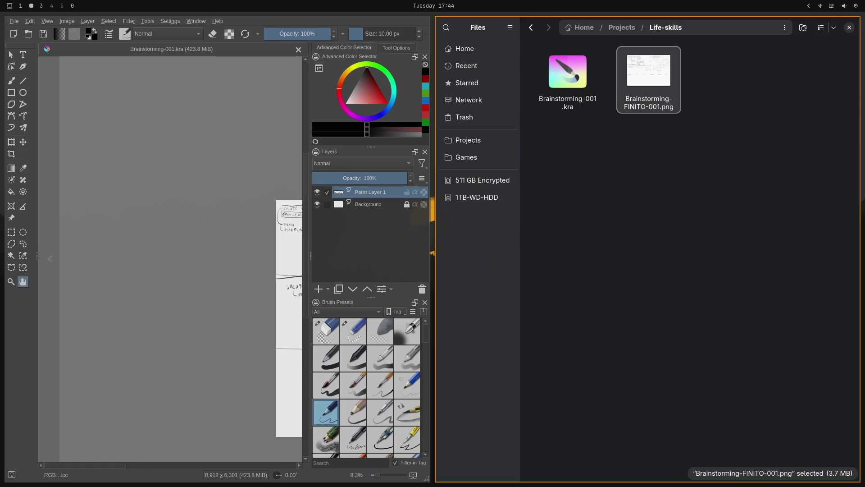
pyautogui.press('super+space')
pyautogui.write('obs')
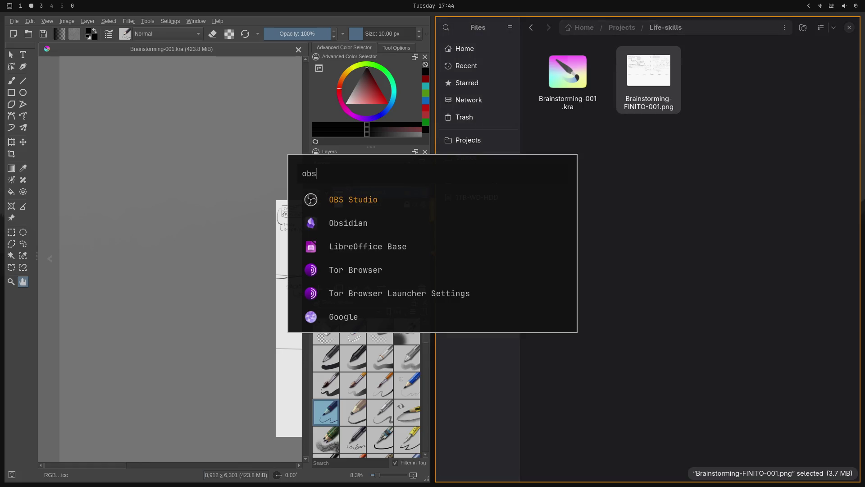
pyautogui.write('i')
# - Launch Obsidian full-screen and start creating a new local vault from Manage vaults
pyautogui.press('Return')
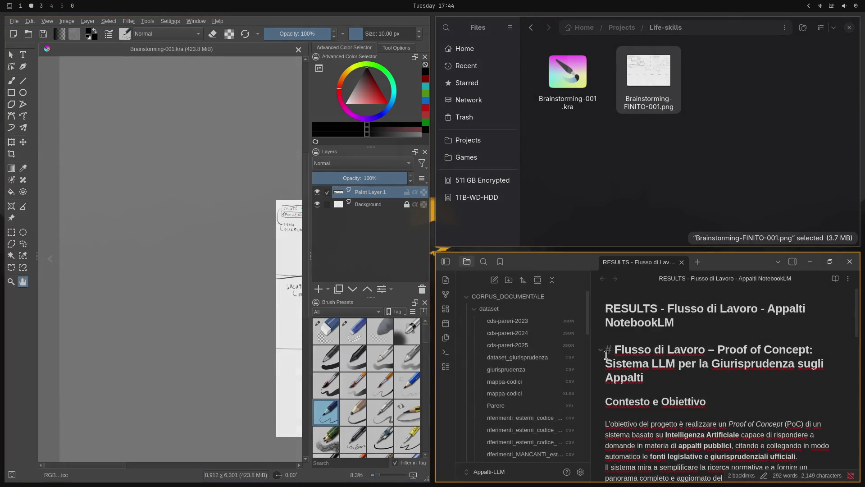
pyautogui.press('super+f')
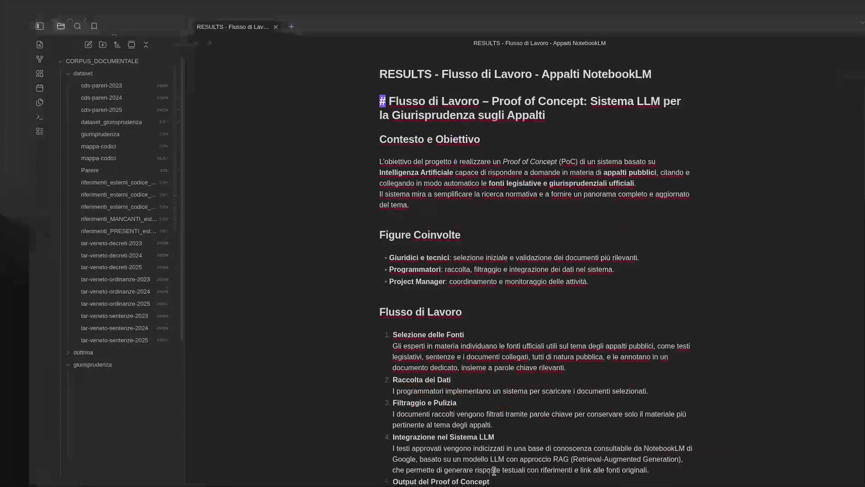
pyautogui.click(102, 473)
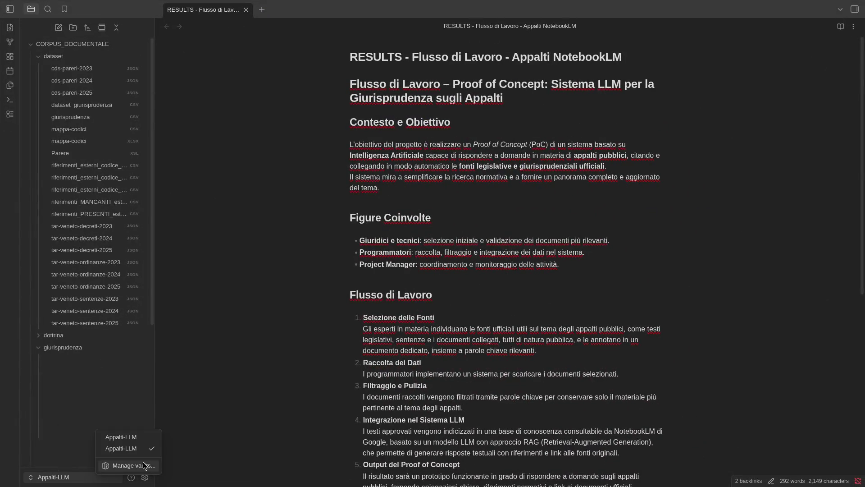
pyautogui.click(144, 466)
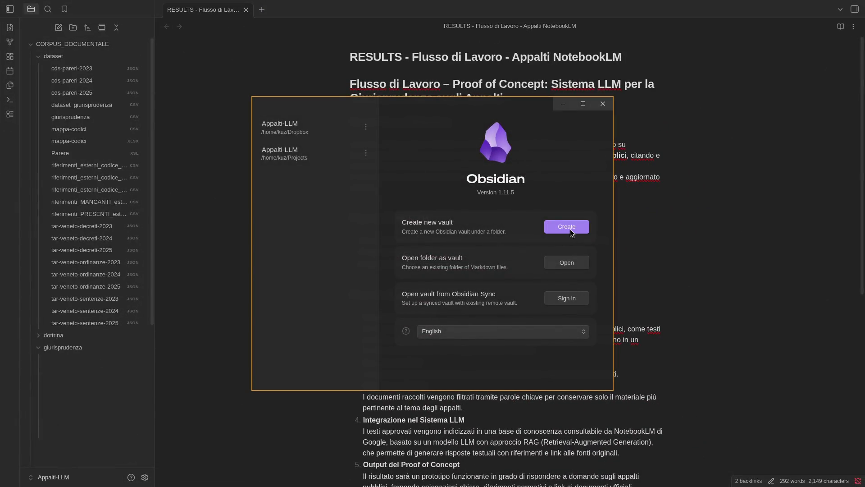
pyautogui.click(570, 230)
# - Browse the vault location chooser into Projects/Life-skills
pyautogui.click(544, 254)
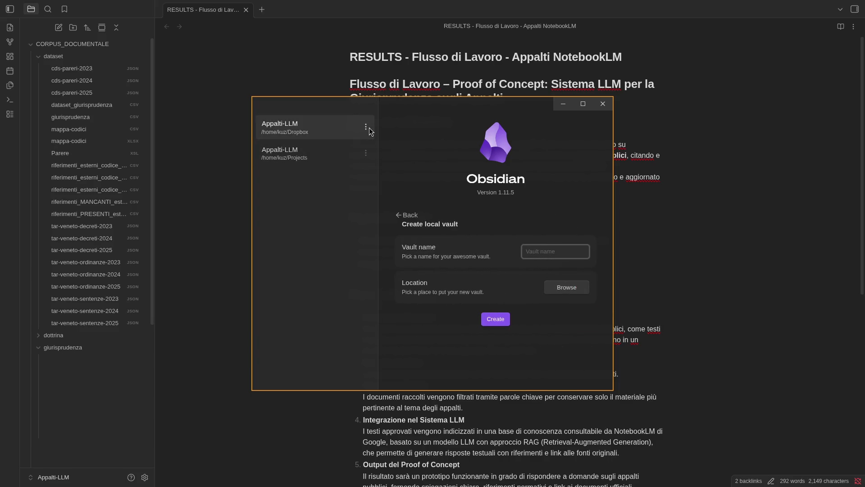
pyautogui.click(556, 289)
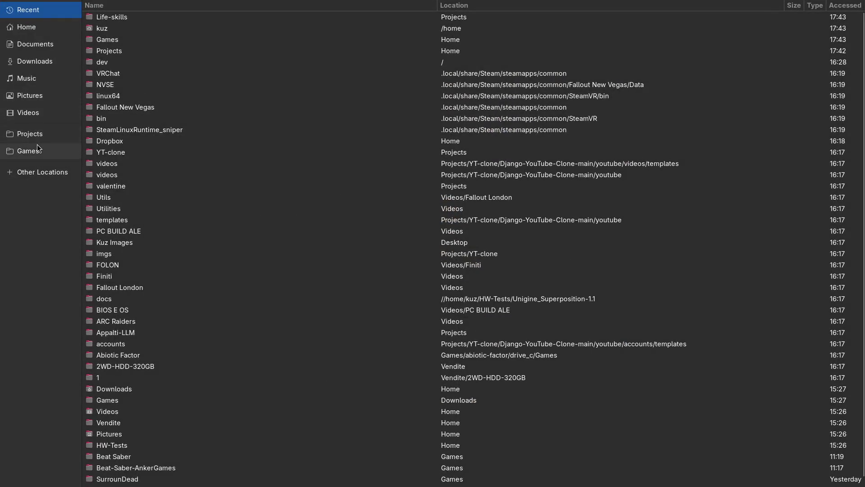
pyautogui.click(37, 146)
pyautogui.doubleClick(119, 62)
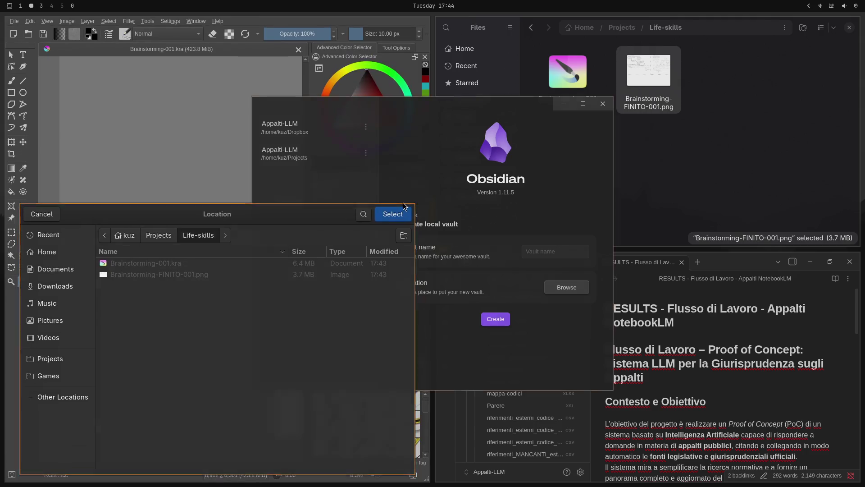
# - Select Life-skills as the location and name the vault Life-Skills
pyautogui.click(407, 262)
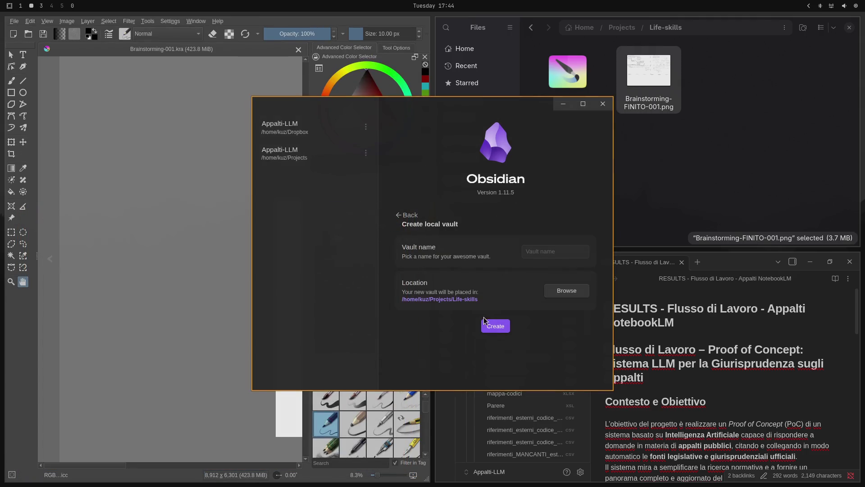
pyautogui.click(560, 252)
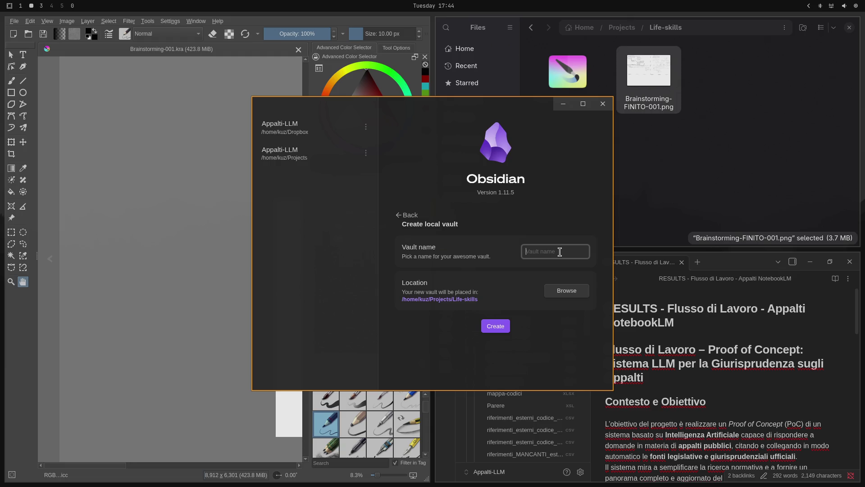
pyautogui.write('Lif')
pyautogui.write('e-')
pyautogui.write('Web')
pyautogui.write('A')
pyautogui.press('BackSpace')
pyautogui.press('BackSpace')
pyautogui.press('BackSpace')
pyautogui.write('Skills')
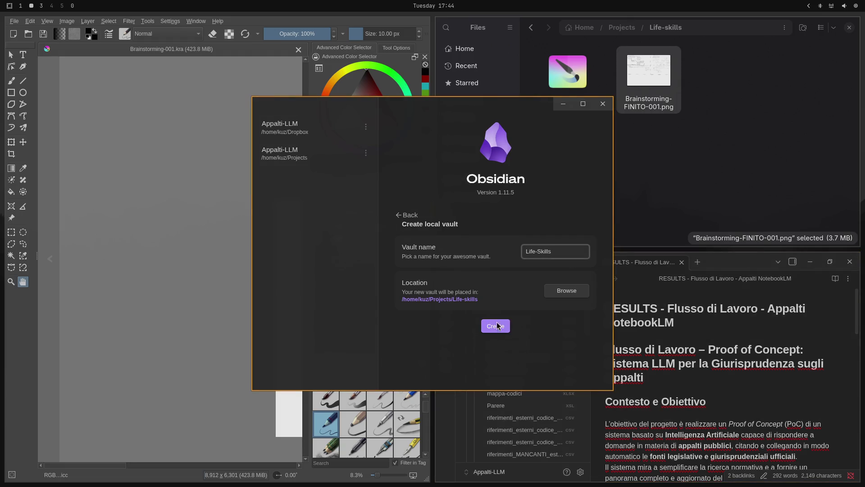
# - In Files, rename the project folder from Life-skills to Life-Skills
pyautogui.click(622, 27)
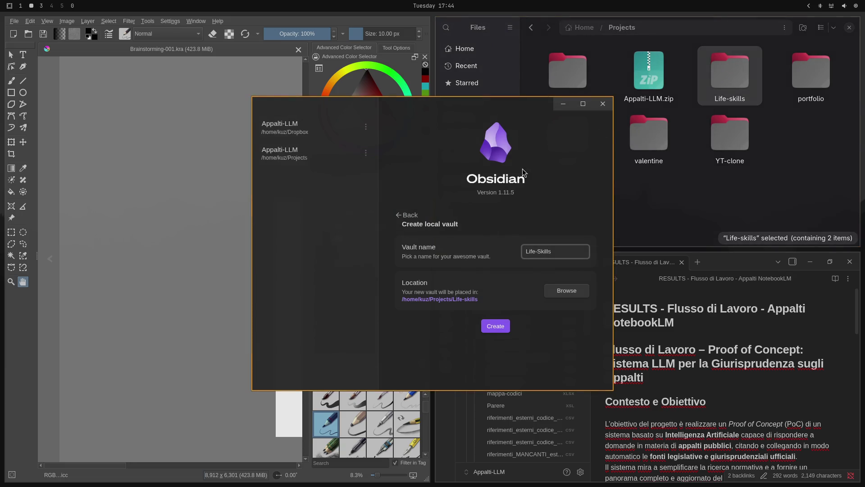
pyautogui.moveTo(525, 167); pyautogui.dragTo(378, 190)
pyautogui.hotkey('ctrl', 'c')
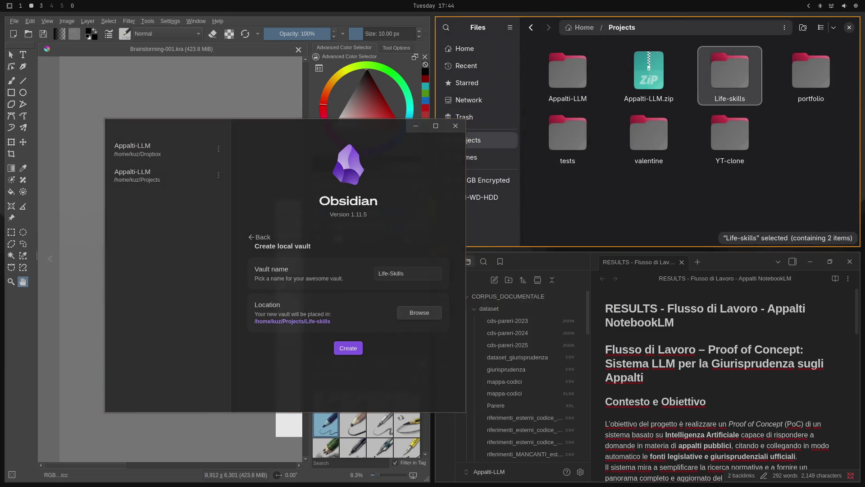
pyautogui.press('F2')
pyautogui.click(694, 150)
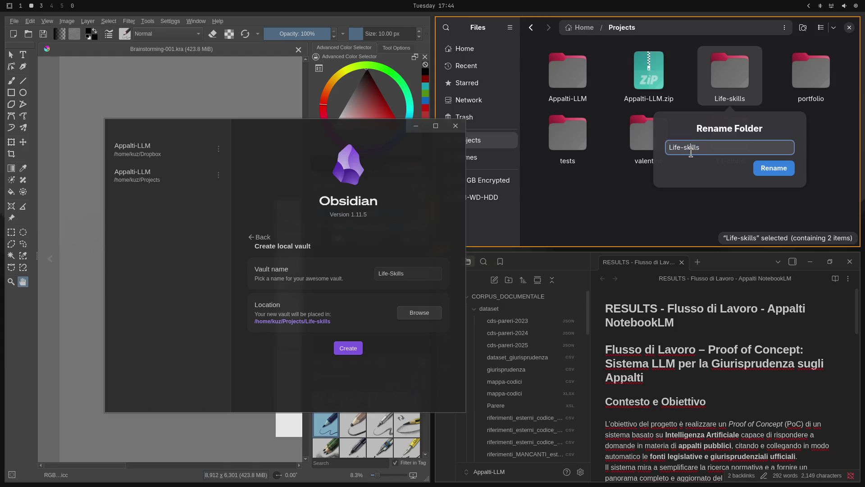
pyautogui.press('Left')
pyautogui.press('Left')
pyautogui.press('Left')
pyautogui.press('BackSpace')
pyautogui.write('S')
pyautogui.press('Return')
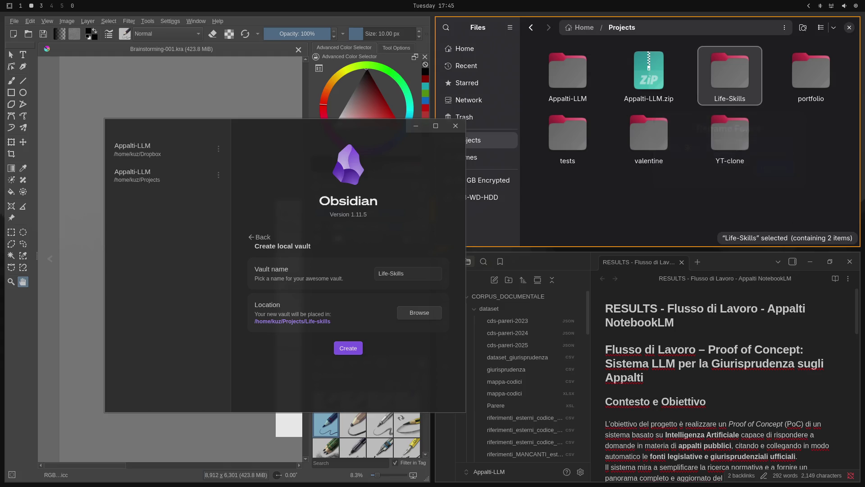
# - Reopen the location chooser and browse into Projects/Life-Skills
pyautogui.click(426, 312)
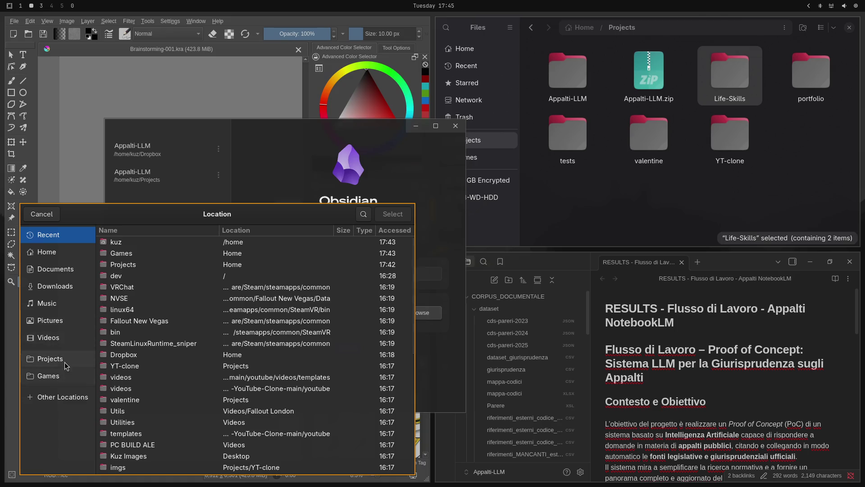
pyautogui.click(57, 363)
pyautogui.doubleClick(143, 291)
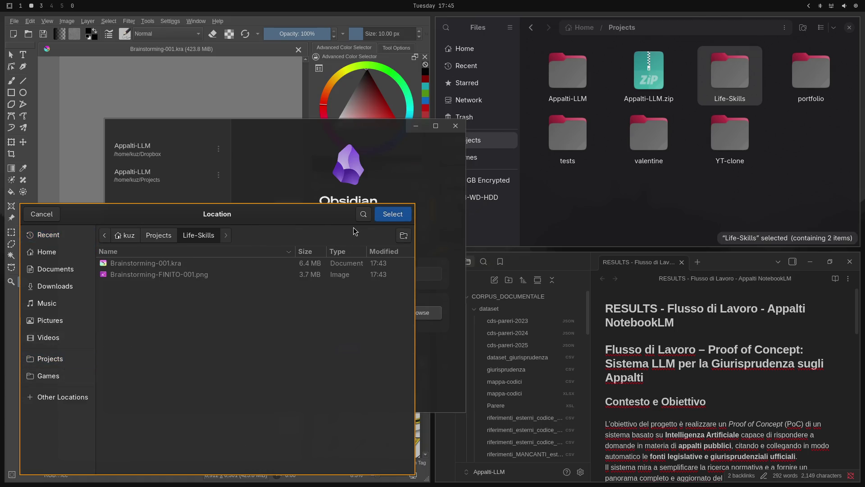
# - Create the Life-Skills vault, close the Appalti-LLM window, and maximize the new vault
pyautogui.click(394, 214)
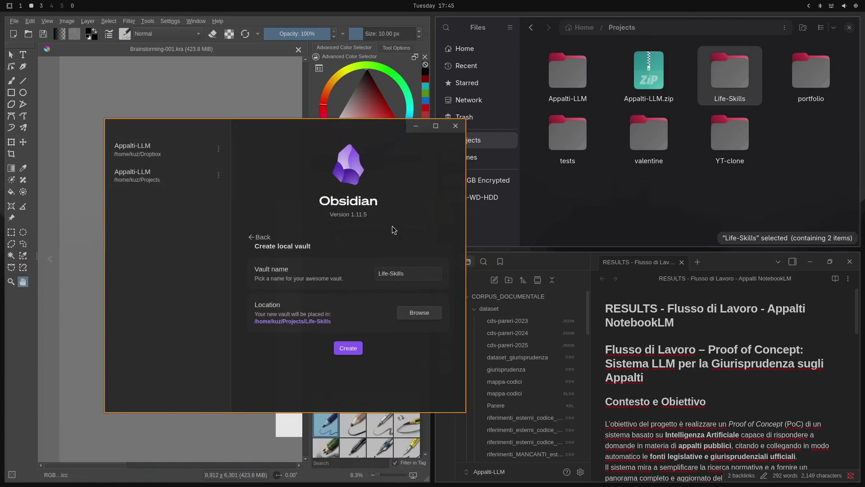
pyautogui.click(356, 351)
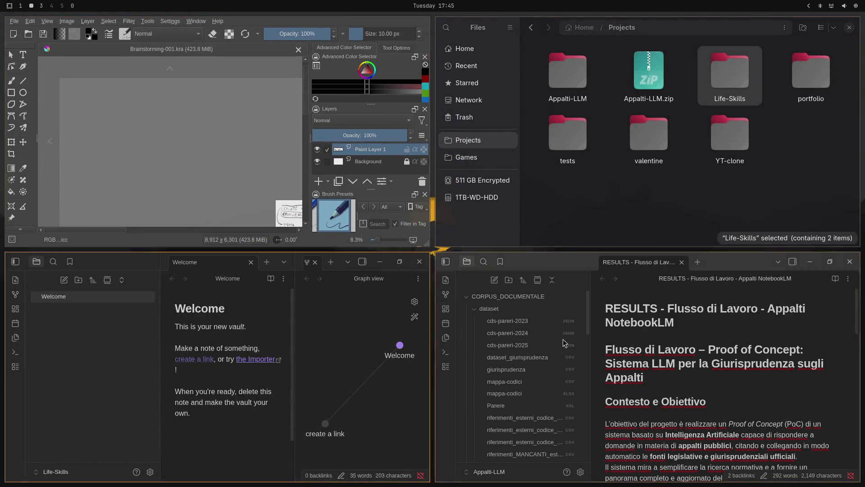
pyautogui.press('super+q')
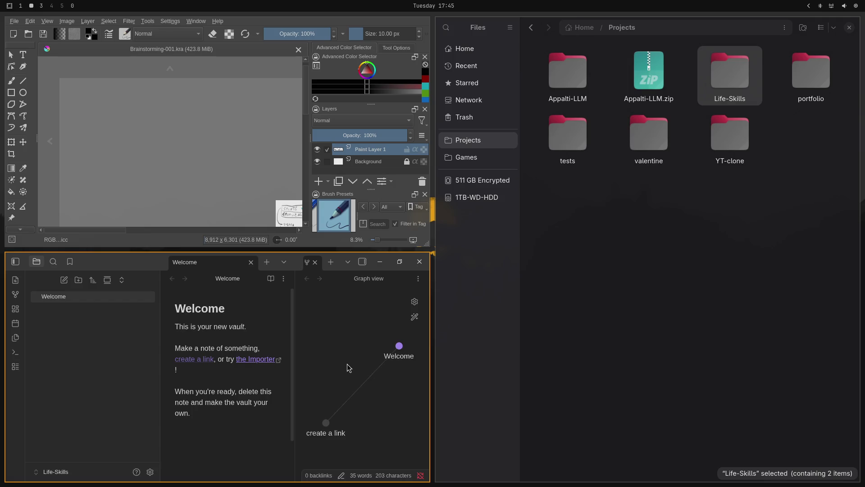
pyautogui.press('super+m')
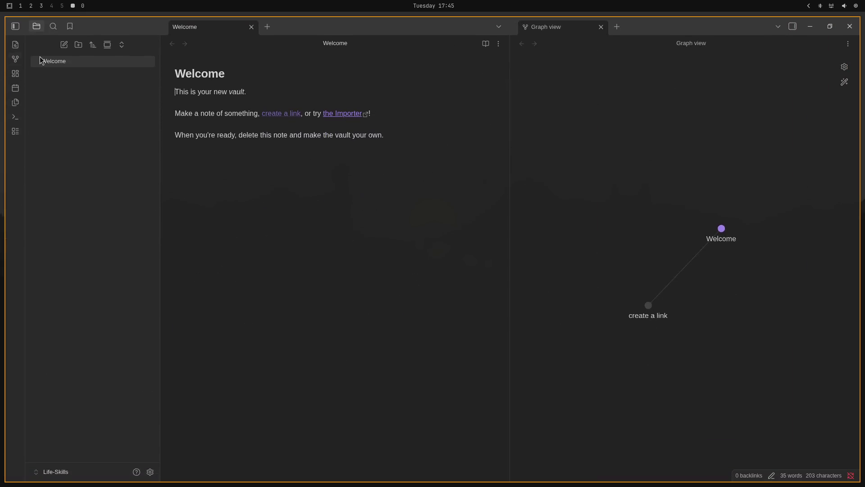
# - Delete the Welcome note and confirm, leaving the Life-Skills vault empty
pyautogui.click(55, 62)
pyautogui.press('Delete')
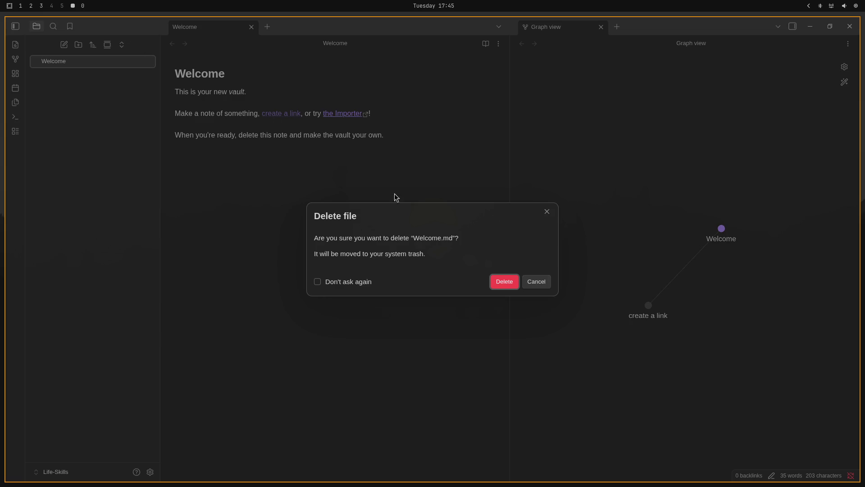
pyautogui.click(503, 283)
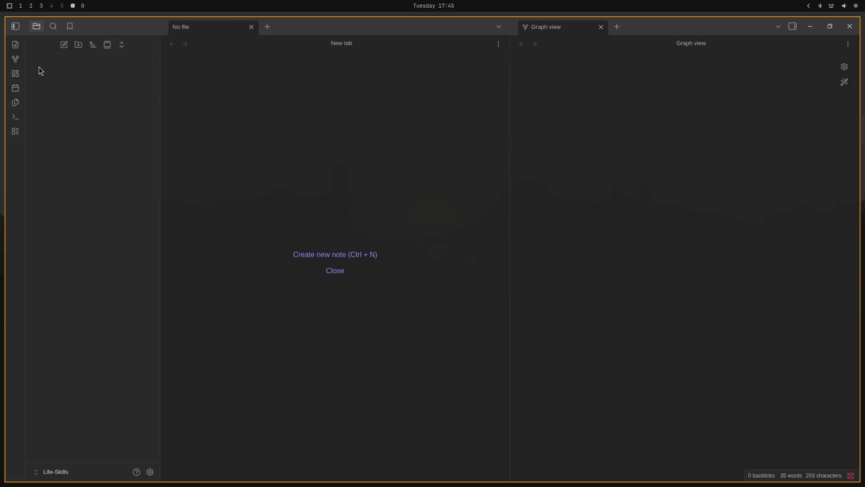
# - Briefly open and dismiss the quick switcher and toggle the file list
pyautogui.click(15, 44)
pyautogui.click(126, 99)
pyautogui.click(16, 26)
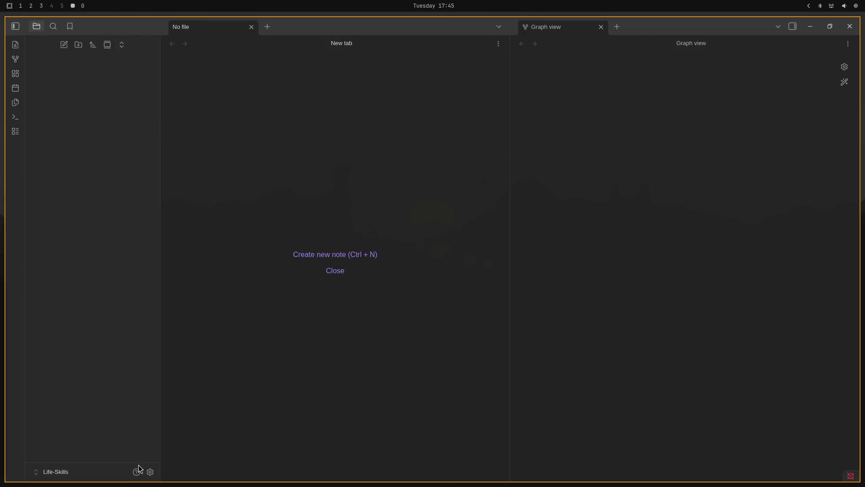
# - Check for app updates in Settings, relaunch, and dismiss the release notes
pyautogui.click(150, 472)
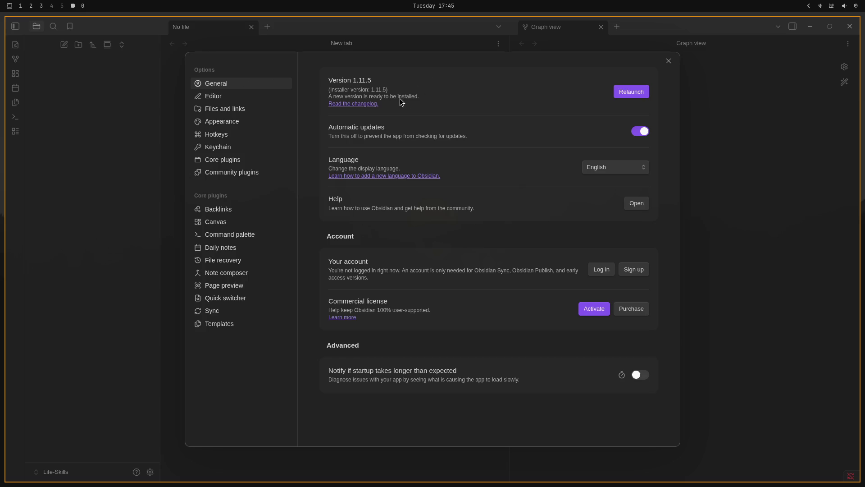
pyautogui.click(629, 95)
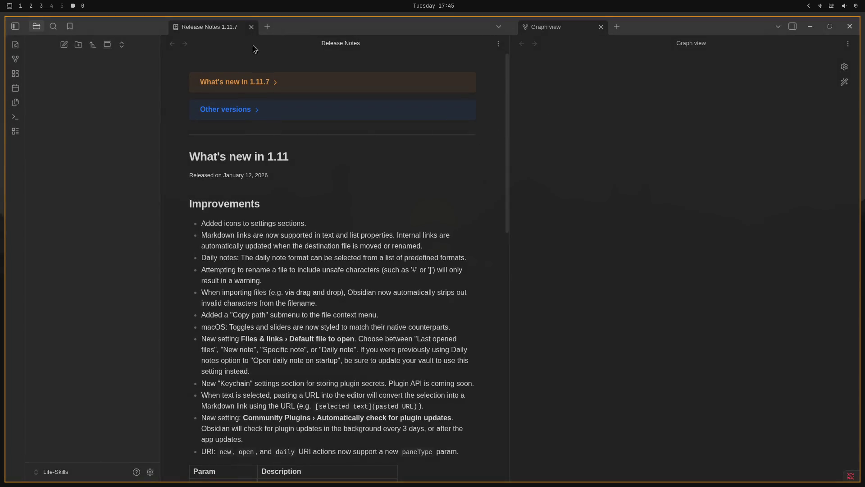
pyautogui.click(252, 27)
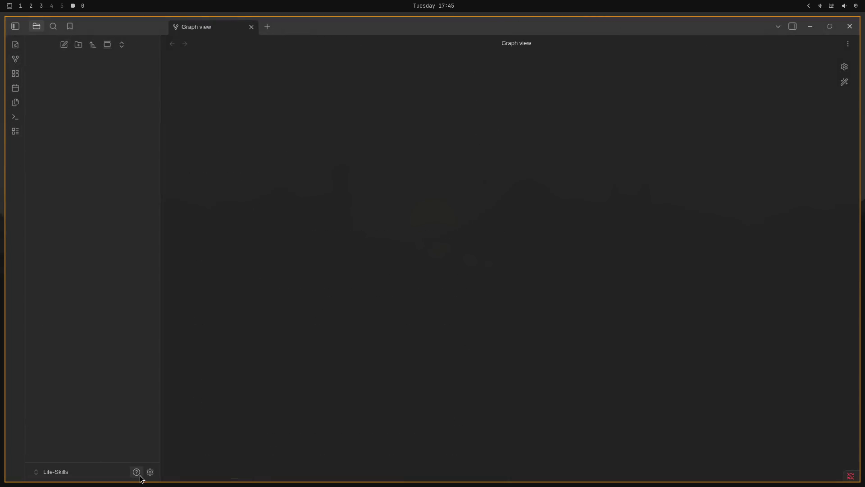
pyautogui.click(150, 471)
pyautogui.click(626, 92)
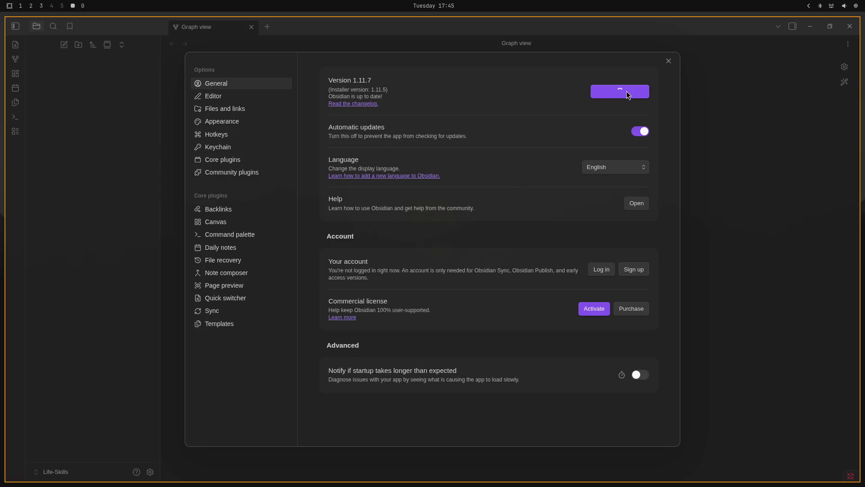
pyautogui.click(623, 93)
# - Enable Vim key bindings in the Editor settings and confirm the prompt
pyautogui.click(256, 98)
pyautogui.scroll(-1, 448, 161)
pyautogui.scroll(-8, 448, 161)
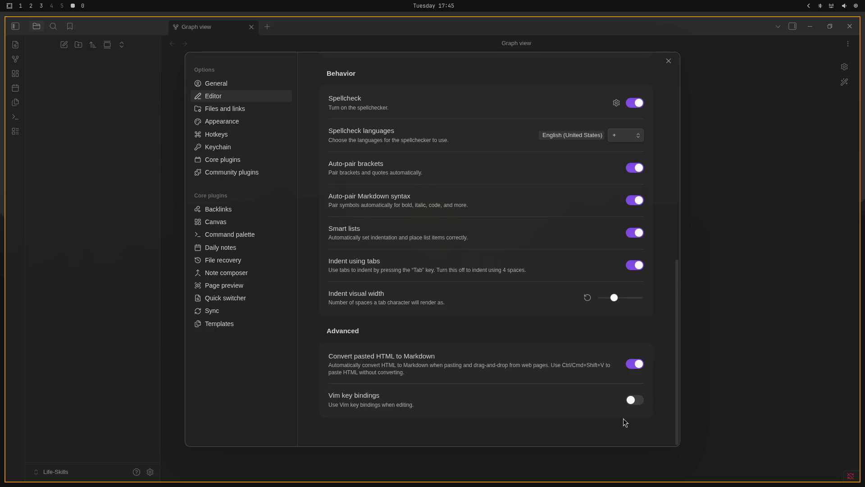
pyautogui.click(633, 400)
pyautogui.click(319, 281)
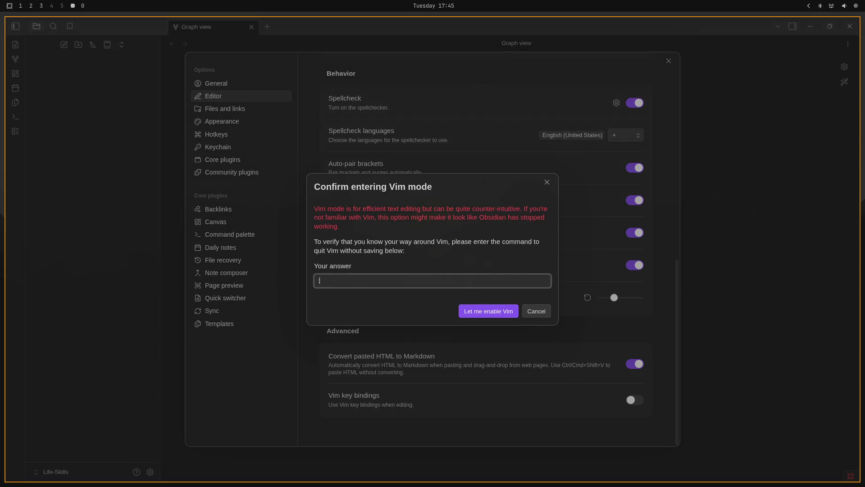
pyautogui.write('wq')
pyautogui.press('Return')
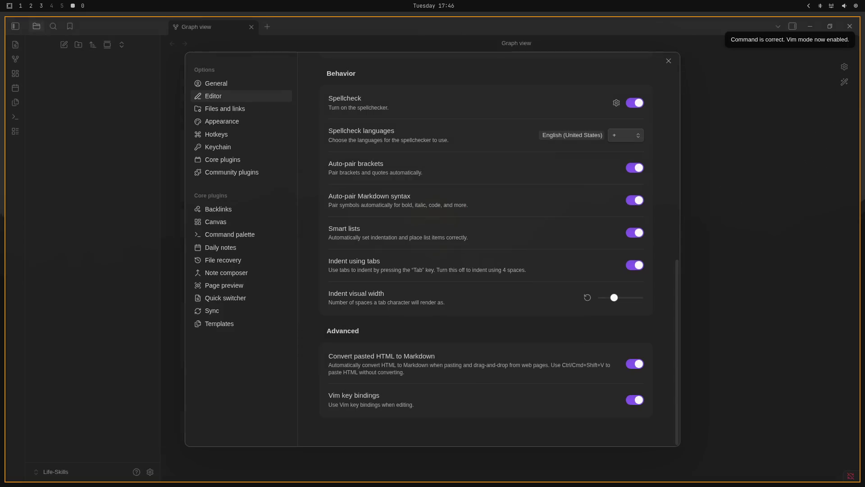
# - Browse Files and links, Appearance, Keychain and Community plugins, close Settings, and create a new note
pyautogui.click(247, 108)
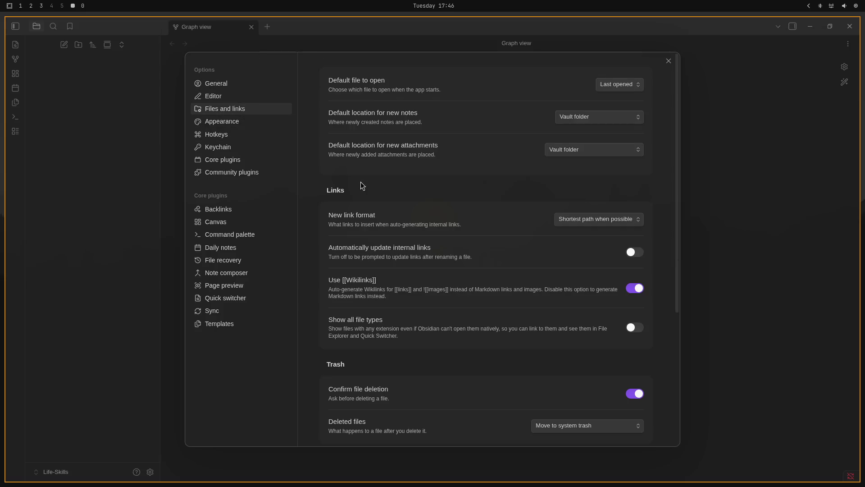
pyautogui.scroll(-3, 358, 183)
pyautogui.scroll(-3, 359, 183)
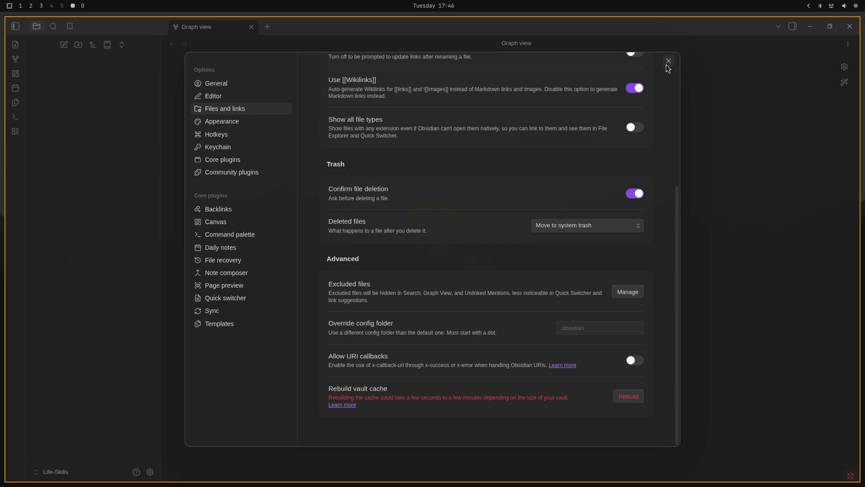
pyautogui.click(240, 123)
pyautogui.click(242, 146)
pyautogui.click(244, 171)
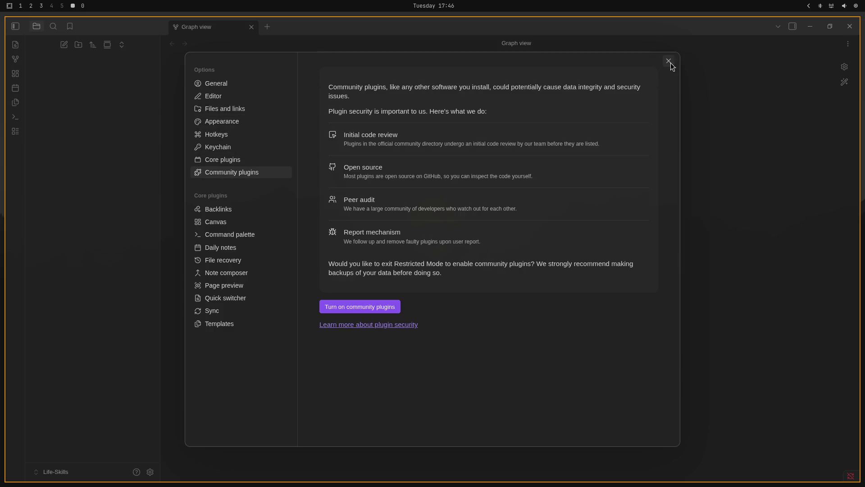
pyautogui.click(669, 61)
pyautogui.click(64, 45)
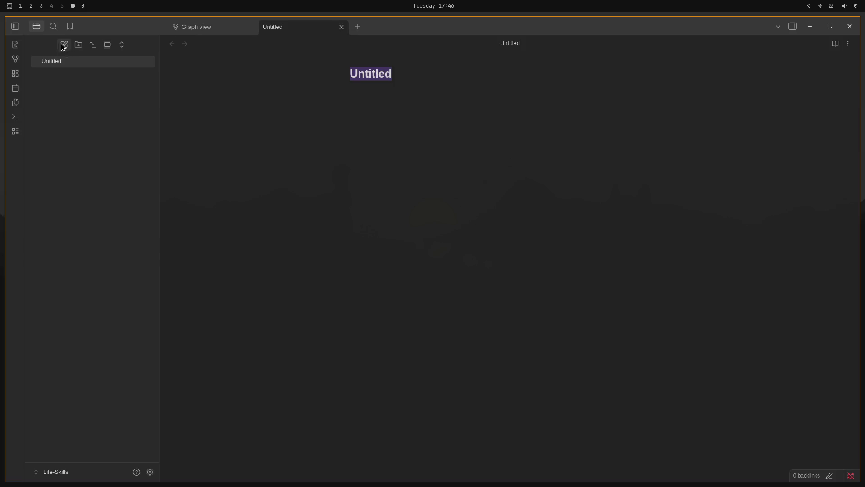
# - Title the note Brainstorming-001 and add an '# Esito' heading followed by '## MVP'
pyautogui.click(80, 62)
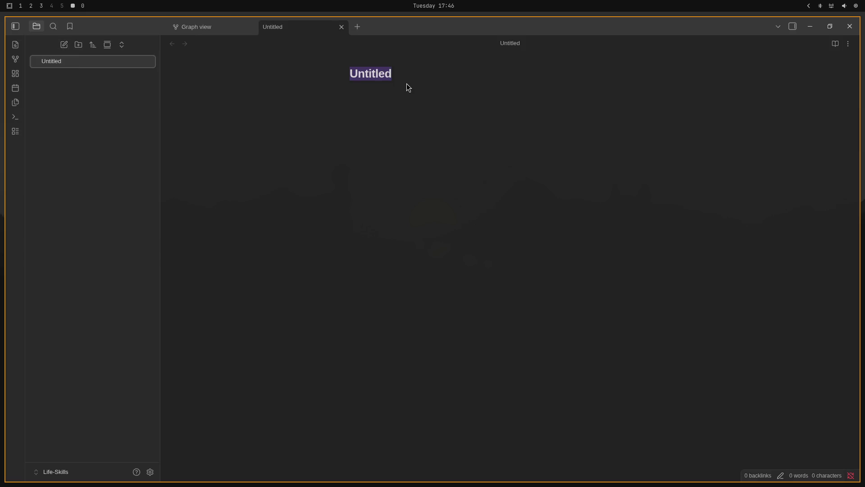
pyautogui.click(417, 76)
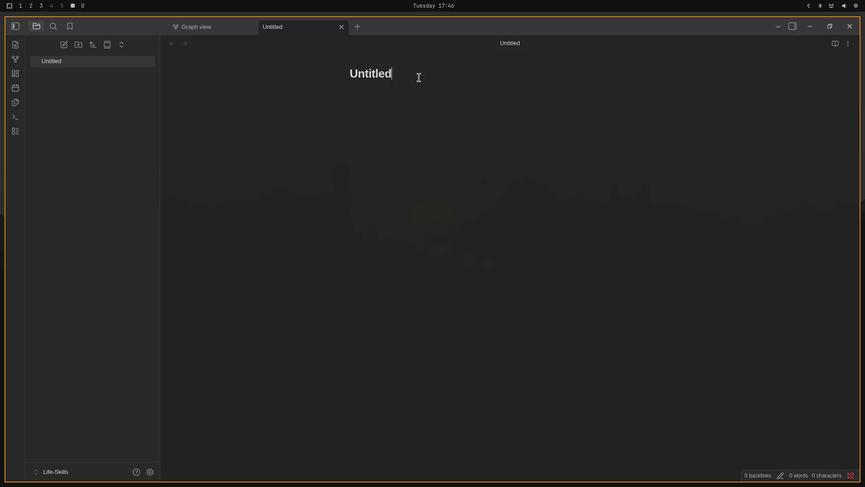
pyautogui.hotkey('ctrl', 'a')
pyautogui.write('Brain')
pyautogui.write('storn')
pyautogui.press('BackSpace')
pyautogui.write('ming')
pyautogui.write('-001')
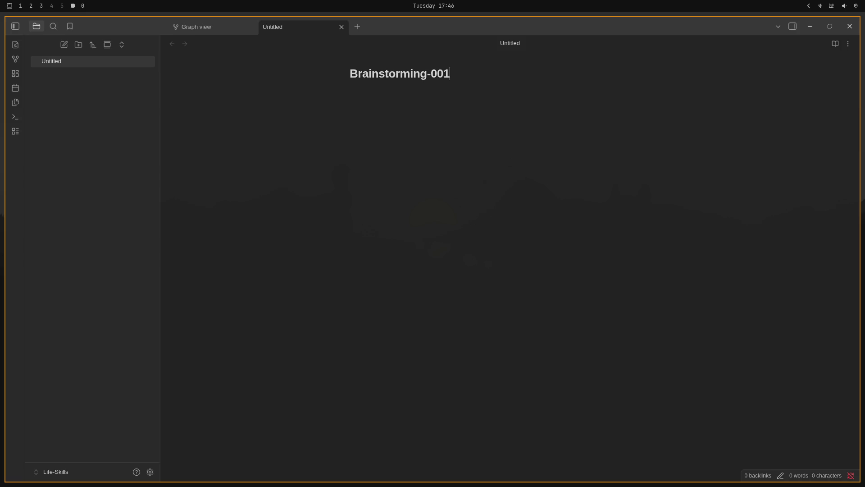
pyautogui.press('Return')
pyautogui.write('# ')
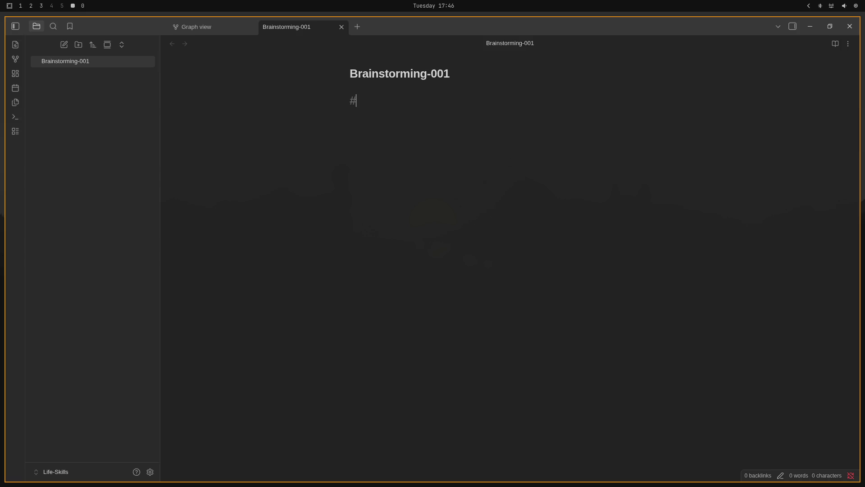
pyautogui.write('Esito')
pyautogui.press('Return')
pyautogui.write('## ')
pyautogui.write('MVP')
pyautogui.press('Return')
pyautogui.write('-')
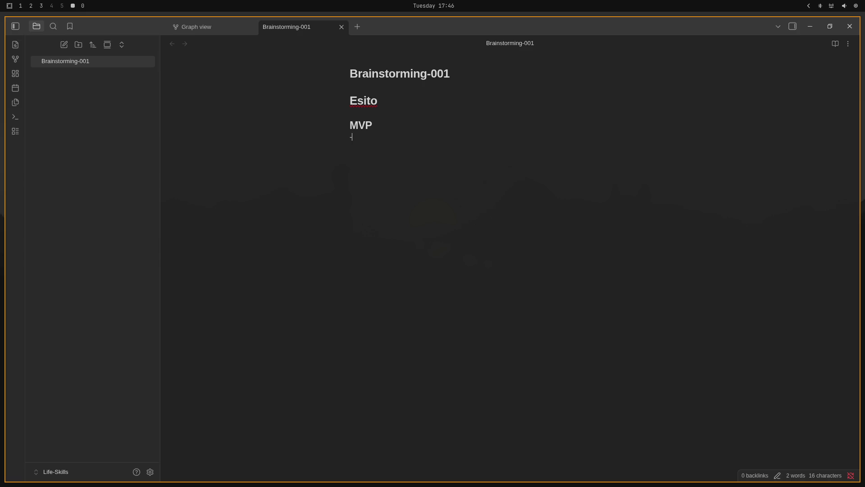
pyautogui.write('P')
pyautogui.write('ossibilità')
pyautogui.write('à')
pyautogui.write('di')
# - Write two MVP bullets, the second ending with bold-italic ***esercizi*** and a question mark
pyautogui.press('BackSpace')
pyautogui.write('tracc')
pyautogui.write('iare')
pyautogui.write('attivit')
pyautogui.write('àe p')
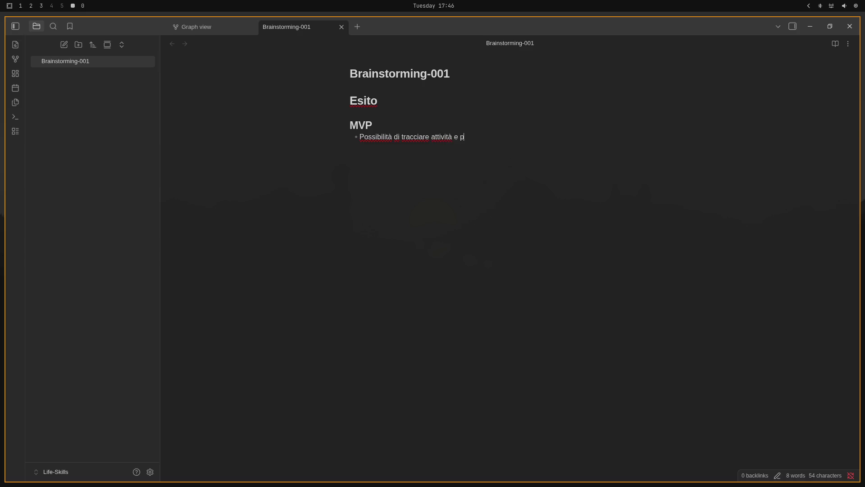
pyautogui.write('rogresso in')
pyautogui.write(' vari ca')
pyautogui.write('mpi')
pyautogui.write('Campi prind')
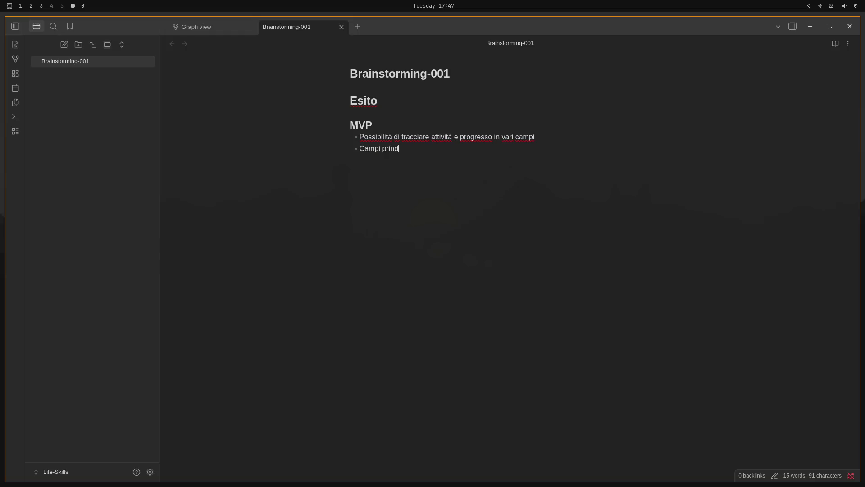
pyautogui.write('ipali')
pyautogui.write('ch')
pyautogui.write('e si sud')
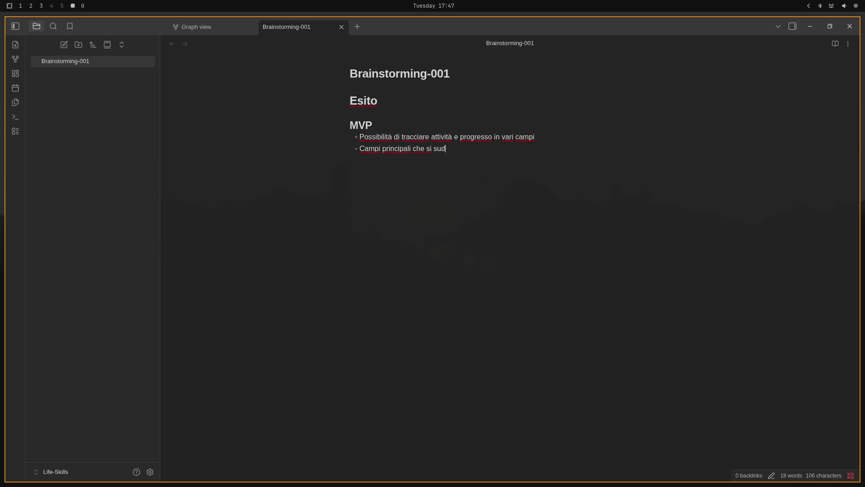
pyautogui.write('dividono in ')
pyautogui.write('ambito')
pyautogui.press('BackSpace')
pyautogui.write('i e')
pyautogui.write('**')
pyautogui.write('ese')
pyautogui.write('rcis')
pyautogui.write('izi*')
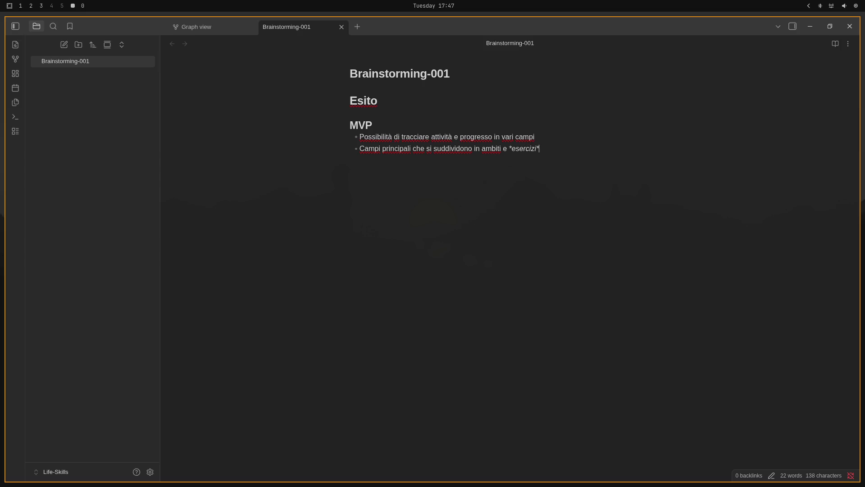
pyautogui.press('Right')
pyautogui.write('?')
pyautogui.press('Left')
pyautogui.write('**')
pyautogui.write('**')
pyautogui.press('End')
# - Nest a Campi: item under the second bullet listing Salute, Relazioni, Conoscenza, Finanza
pyautogui.press('Tab')
pyautogui.write('Saltu')
pyautogui.hotkey('ctrl', 'BackSpace')
pyautogui.press('Tab')
pyautogui.write('Camp')
pyautogui.write('i:')
pyautogui.press('Tab')
pyautogui.write('Salur')
pyautogui.press('BackSpace')
pyautogui.write('te')
pyautogui.press('Return')
pyautogui.write('Relazioni ')
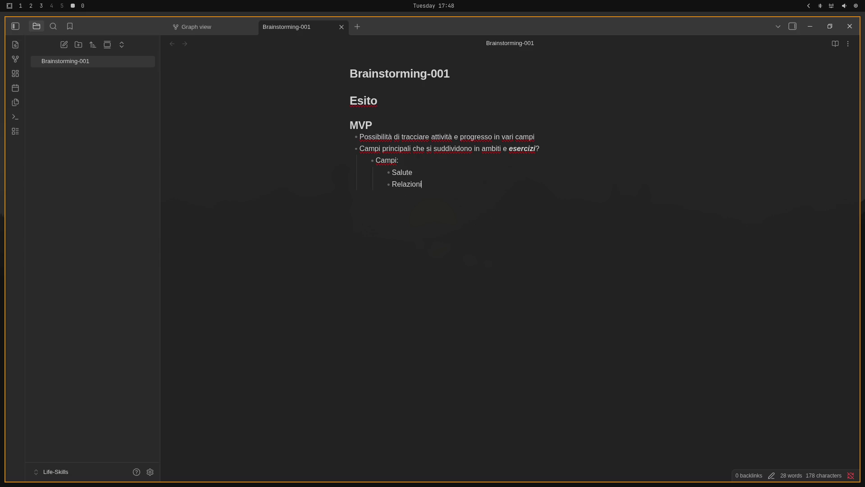
pyautogui.write('Conosc')
pyautogui.write('enza')
pyautogui.press('Return')
pyautogui.write('Finanz')
pyautogui.write('a')
pyautogui.press('Return')
pyautogui.write('A')
pyautogui.write('mbiti di')
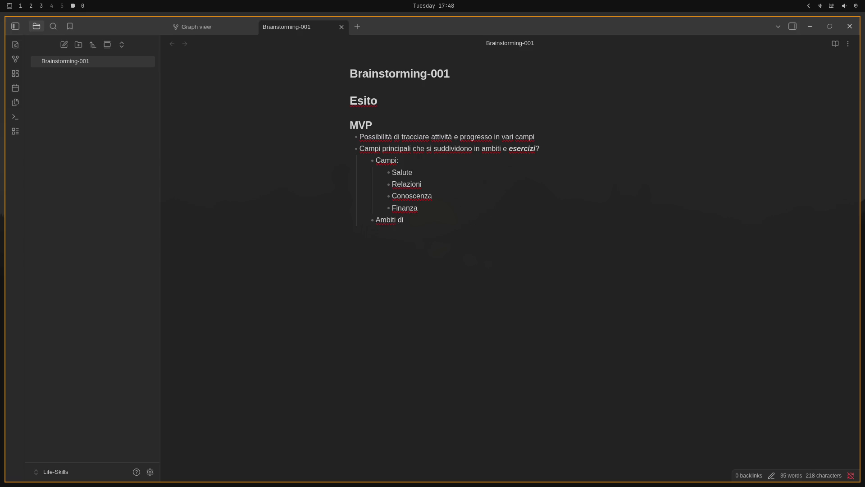
# - Add an 'Ambiti collegati ad ogni campo' item with a Salute example split into Fisica and Psicologica
pyautogui.press('BackSpace')
pyautogui.press('BackSpace')
pyautogui.write('collegati a')
pyautogui.write('d ogni ca')
pyautogui.write('mpo,')
pyautogui.write(' per esempio')
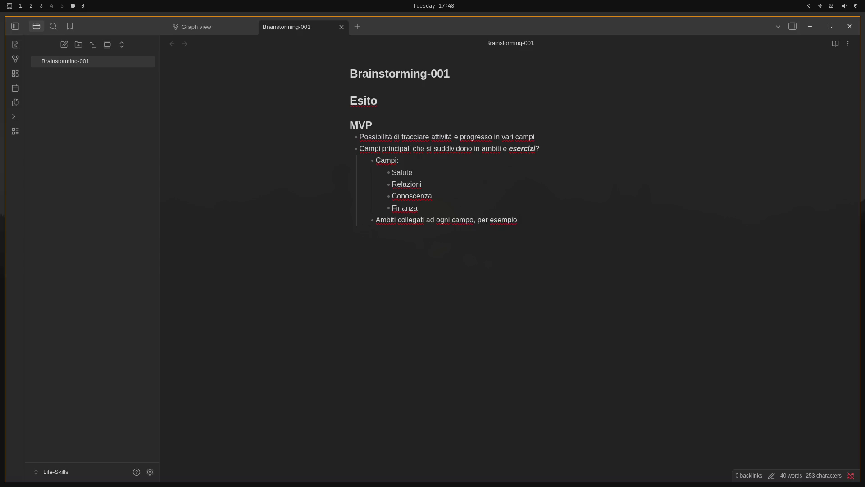
pyautogui.write(' salute')
pyautogui.write(' si divide')
pyautogui.press('BackSpace')
pyautogui.press('BackSpace')
pyautogui.press('Return')
pyautogui.press('Tab')
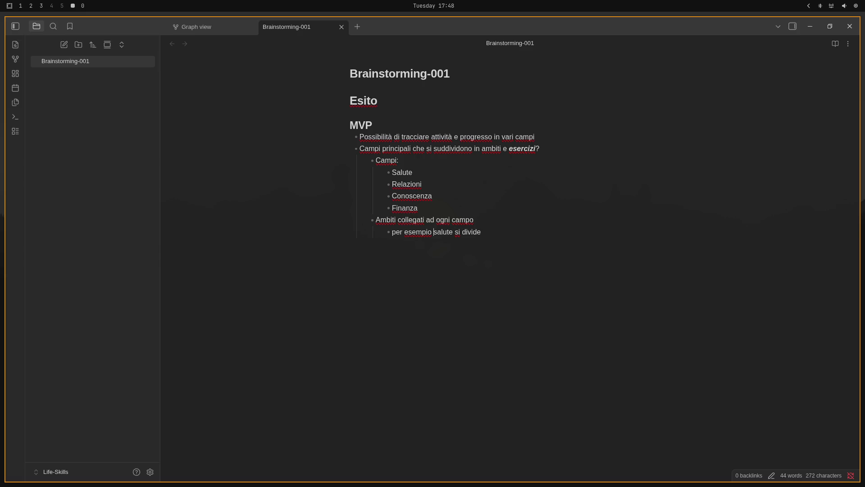
pyautogui.press('Delete')
pyautogui.write('S')
pyautogui.press('End')
pyautogui.write('Fi')
pyautogui.write('sica')
pyautogui.press('Return')
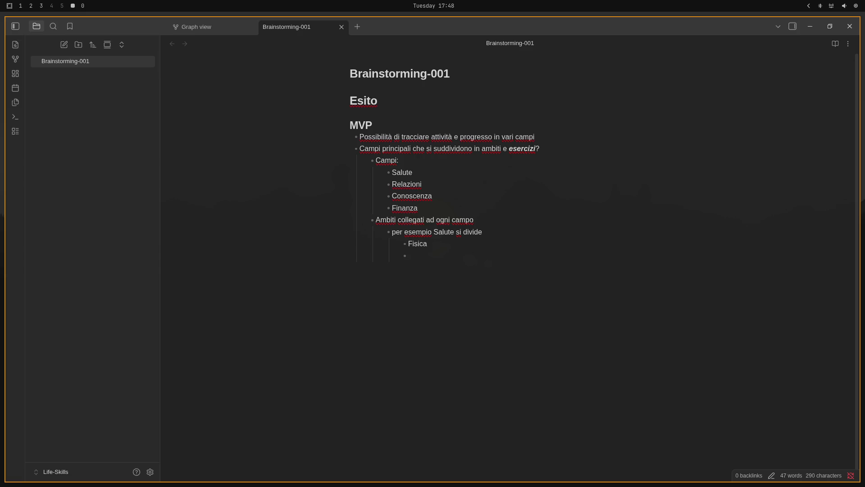
pyautogui.write('Psicologia')
pyautogui.press('BackSpace')
pyautogui.write('ca:')
pyautogui.press('Return')
pyautogui.press('BackSpace')
pyautogui.press('Return')
pyautogui.write('..')
pyautogui.write('.')
pyautogui.press('Return')
pyautogui.write('Esercizi ')
pyautogui.write('possono esse')
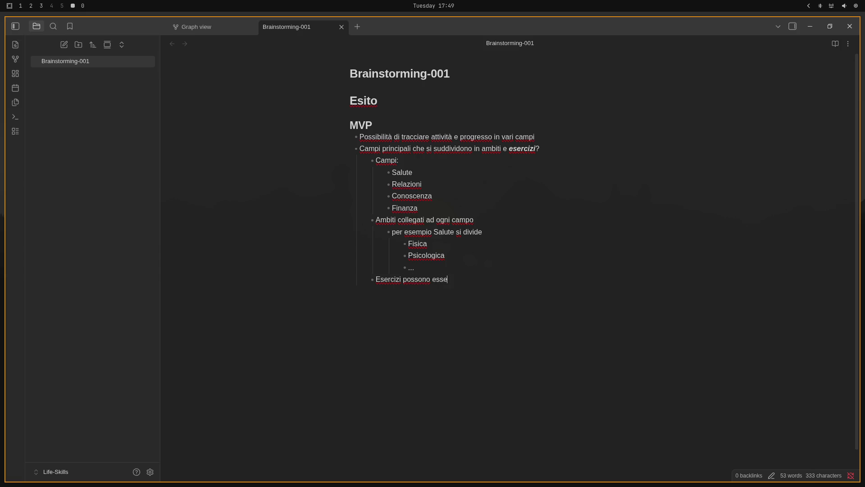
pyautogui.write('re di tre ')
pyautogui.write('tipi e d')
pyautogui.write('anno')
# - Amend the second MVP bullet to end with '(?) e dettagli'
pyautogui.click(519, 148)
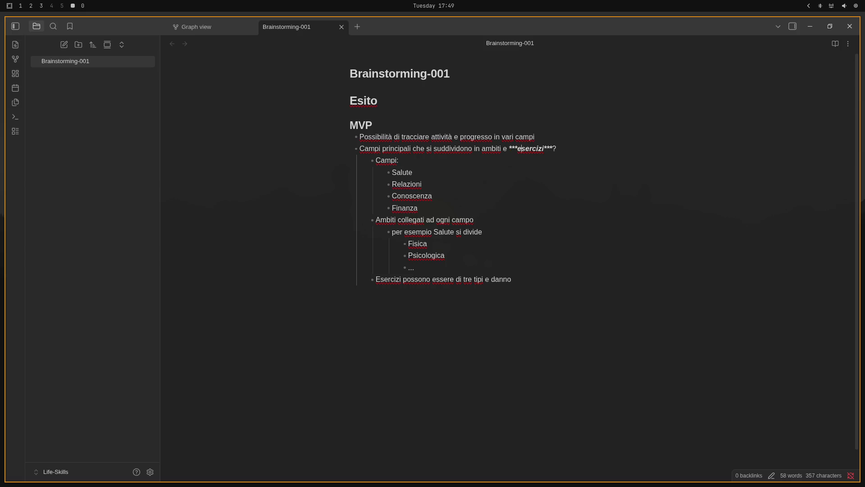
pyautogui.click(539, 147)
pyautogui.press('Left')
pyautogui.press('Left')
pyautogui.write('(')
pyautogui.press('End')
pyautogui.write('e de')
pyautogui.write('ttagli')
# - Finish the Esercizi bullet with xp given by bold-italic ***difficoltà/durata***
pyautogui.hotkey('ctrl', 'End')
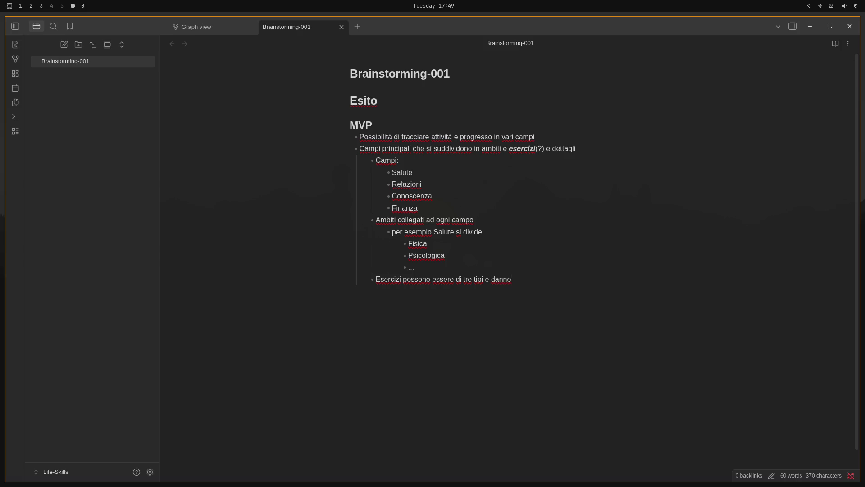
pyautogui.write('xp')
pyautogui.write('in')
pyautogui.write('di')
pyautogui.press('BackSpace')
pyautogui.press('BackSpace')
pyautogui.write('pa')
pyautogui.press('BackSpace')
pyautogui.press('BackSpace')
pyautogui.write('b')
pyautogui.write('ase alla di')
pyautogui.write('fficolt')
pyautogui.write('à/dutr')
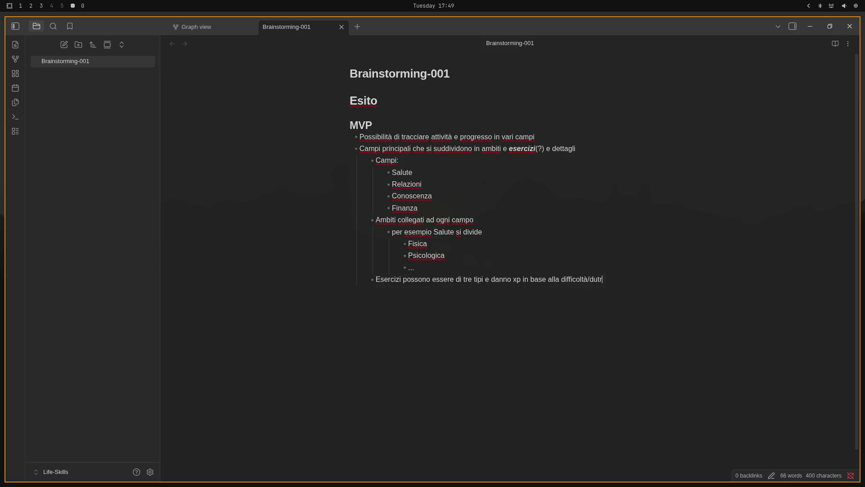
pyautogui.press('BackSpace')
pyautogui.press('BackSpace')
pyautogui.write('ra')
pyautogui.write('ta')
pyautogui.write('***')
pyautogui.write('****')
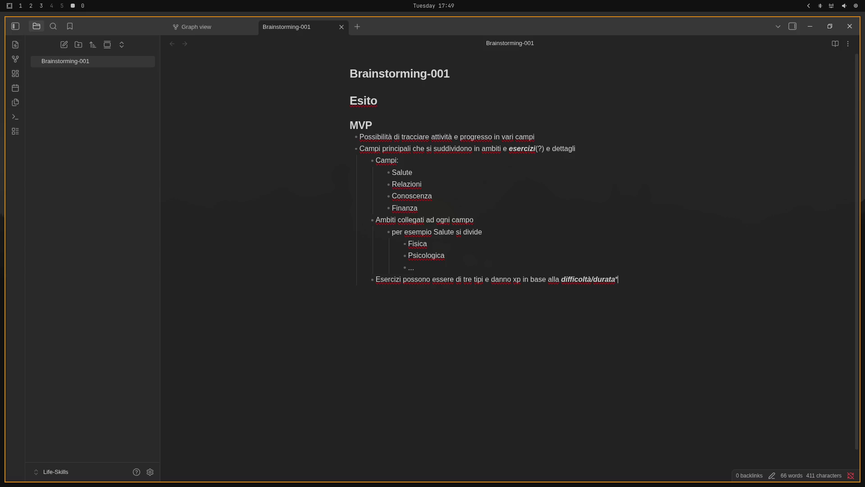
pyautogui.press('BackSpace')
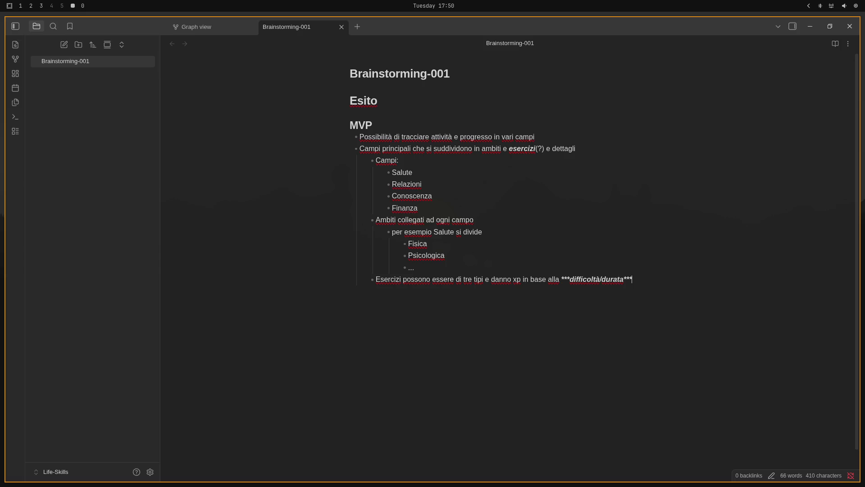
pyautogui.write('*')
pyautogui.press('BackSpace')
pyautogui.write('(d')
pyautogui.write('ecidere ')
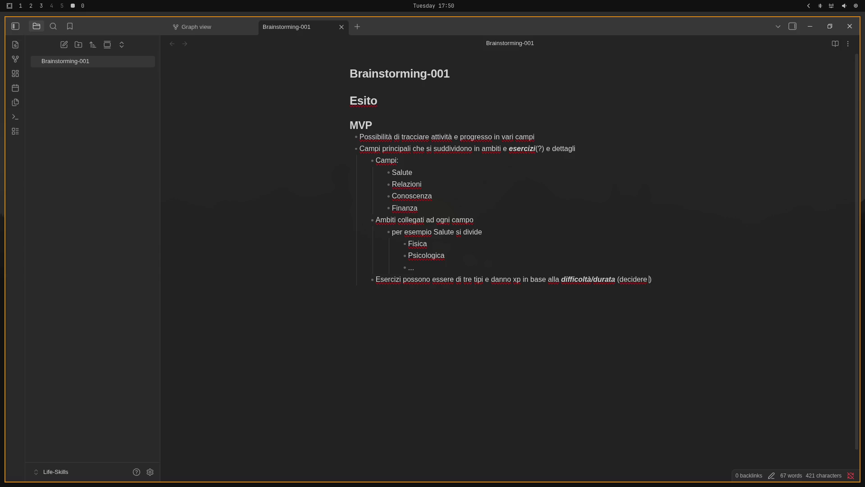
pyautogui.write('quale usare ')
pyautogui.write('oppure delega')
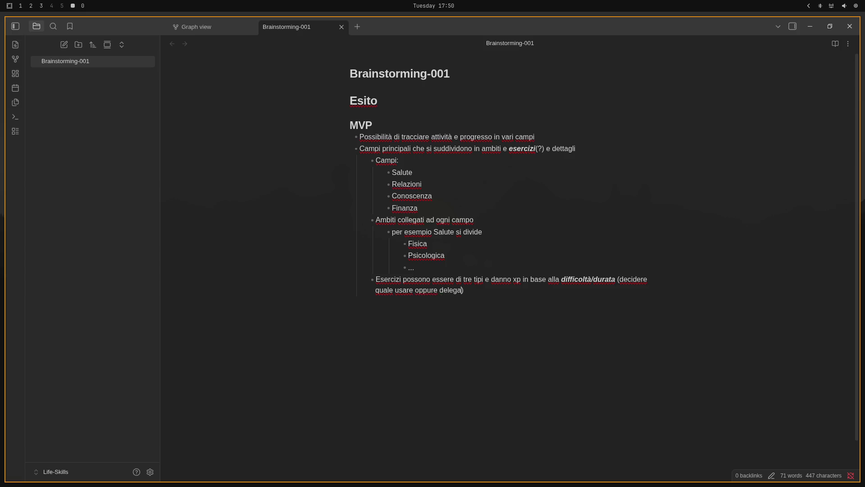
pyautogui.write('re scelta a')
pyautogui.write("ll'utente")
# - Append 'in un profilo' to the first bullet and start a new bullet after Esercizi
pyautogui.click(519, 148)
pyautogui.press('Up')
pyautogui.write('in un profi')
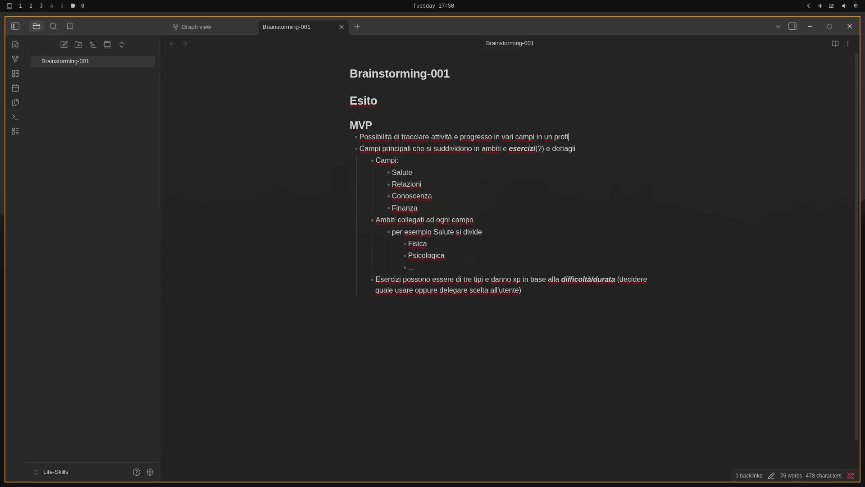
pyautogui.write('le')
pyautogui.press('Down')
pyautogui.click(576, 280)
pyautogui.press('Up')
pyautogui.press('Down')
pyautogui.press('Down')
pyautogui.press('Down')
pyautogui.press('Down')
pyautogui.press('Return')
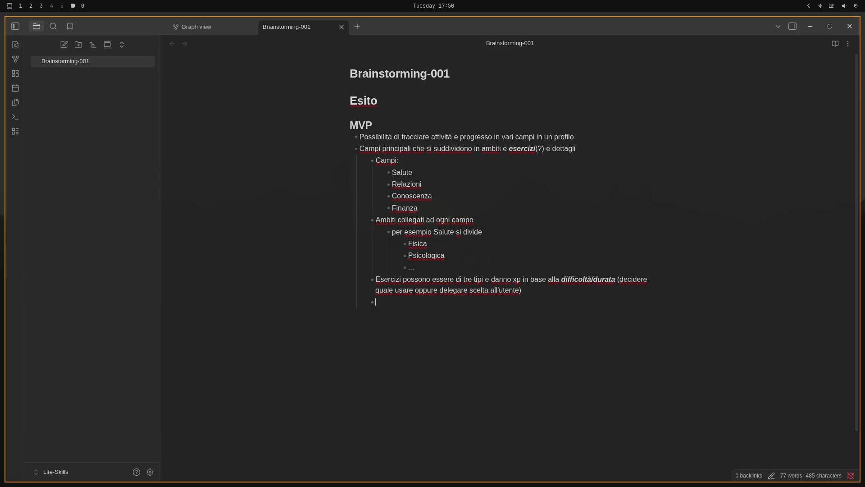
pyautogui.write('Dettagl')
pyautogui.write('ia,')
# - Finish the Esercizi repetition example and the Dettagli description, trimming typos and the trailing ellipsis
pyautogui.press('BackSpace')
pyautogui.press('BackSpace')
pyautogui.write('e vi')
pyautogui.write('ene tracciato')
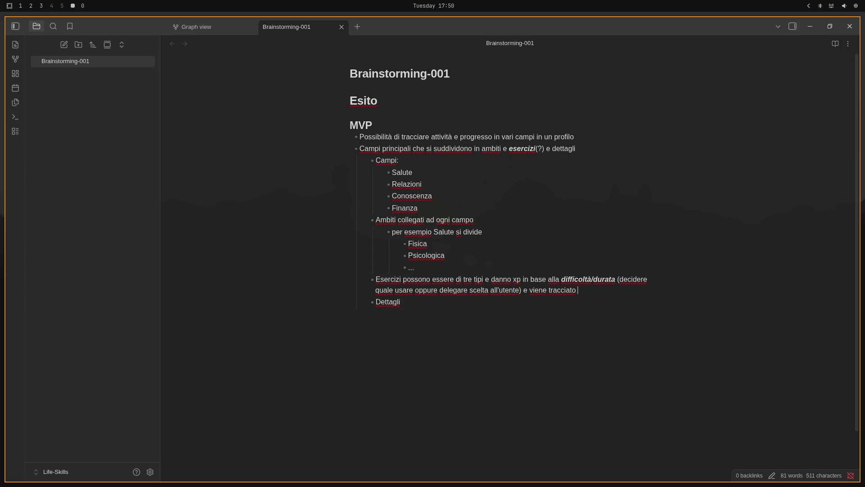
pyautogui.write(' il numero di')
pyautogui.write(' ripetizi')
pyautogui.write('oni (')
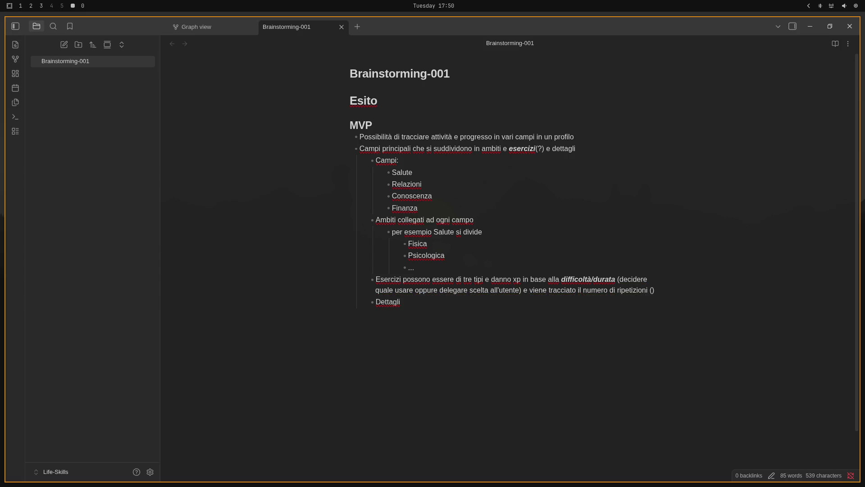
pyautogui.write('es. 5 ')
pyautogui.write('eserci')
pyautogui.write('zi facili c')
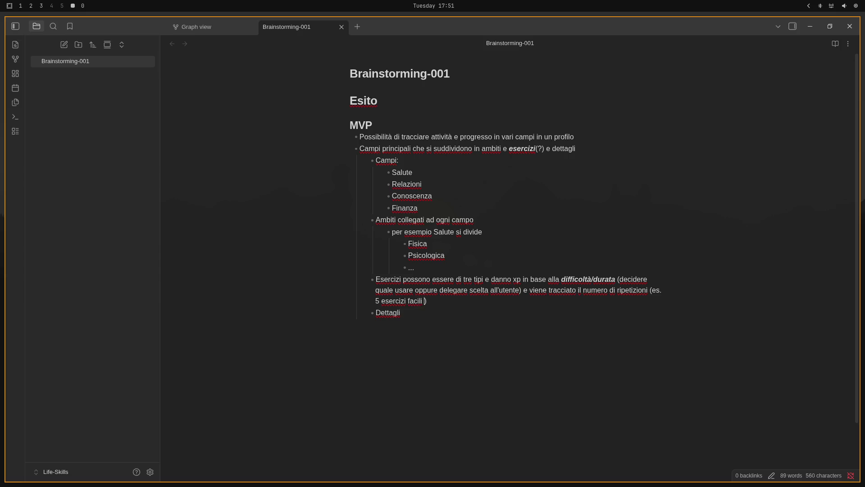
pyautogui.write('ompletati')
pyautogui.write(', 12 ')
pyautogui.write('me')
pyautogui.write(', ')
pyautogui.write('1 diffic')
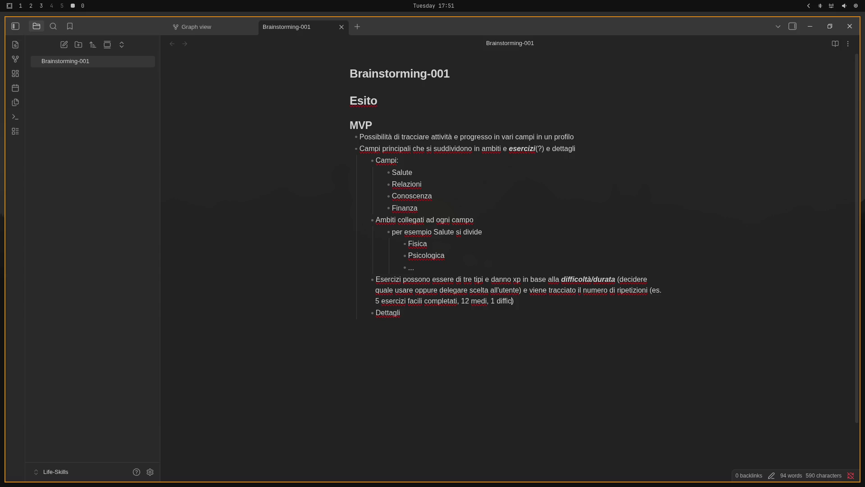
pyautogui.write('ile, ...')
pyautogui.press('BackSpace')
pyautogui.press('BackSpace')
pyautogui.press('BackSpace')
pyautogui.press('BackSpace')
pyautogui.press('BackSpace')
pyautogui.press('BackSpace')
pyautogui.write('permette ')
pyautogui.write('di specifica')
pyautogui.write('re ul')
pyautogui.write('teriormente ')
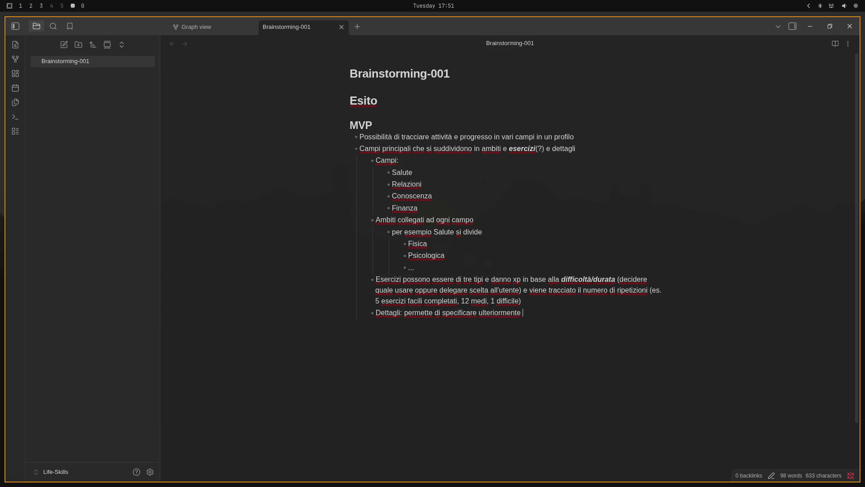
pyautogui.write('tutit')
pyautogui.press('BackSpace')
pyautogui.press('BackSpace')
pyautogui.press('BackSpace')
pyautogui.write('tutti')
pyautogui.write('le attivi')
pyautogui.write('compiute')
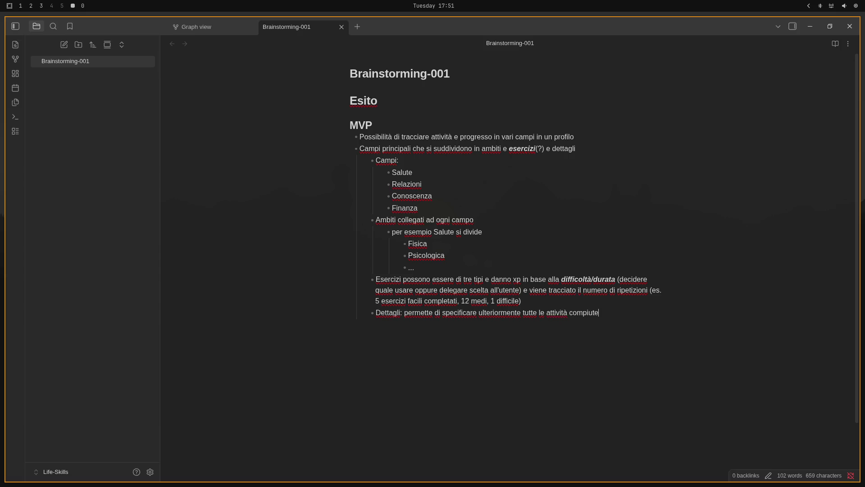
pyautogui.press('Up')
pyautogui.press('Up')
pyautogui.press('Up')
pyautogui.press('Up')
pyautogui.press('Up')
pyautogui.press('Up')
pyautogui.press('Up')
pyautogui.press('Up')
pyautogui.press('Up')
pyautogui.press('super+4')
pyautogui.press('super+3')
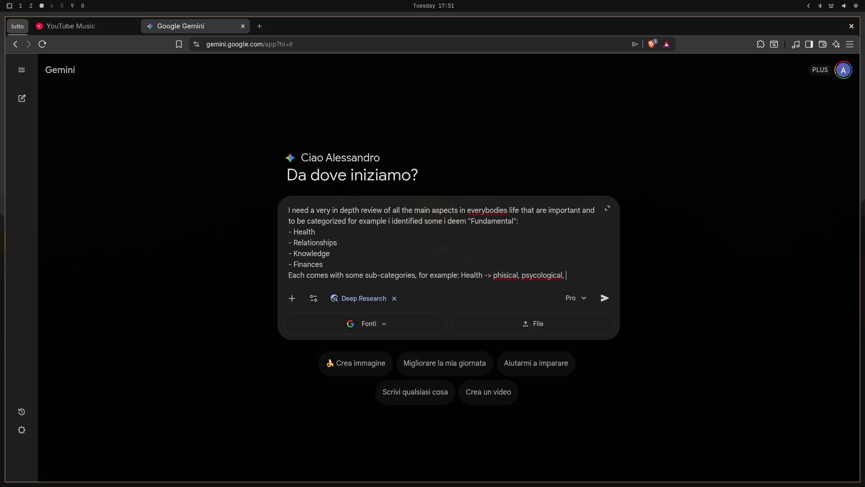
pyautogui.press('super+4')
pyautogui.press('super+2')
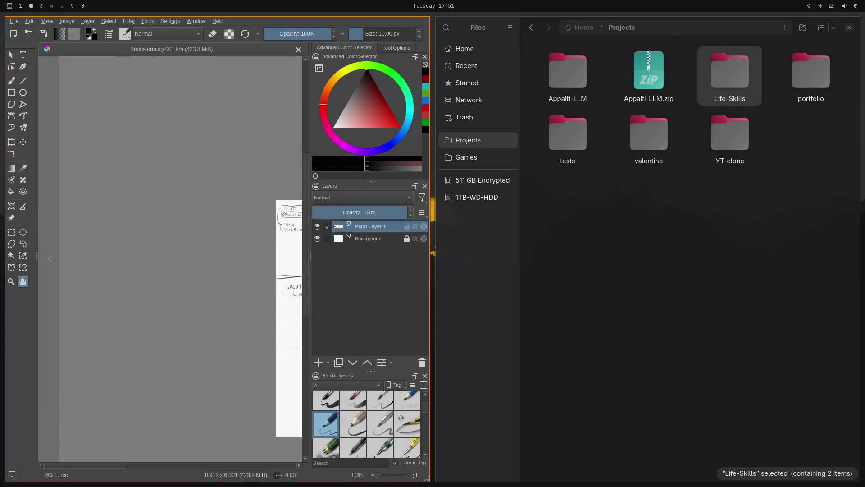
pyautogui.press('super+6')
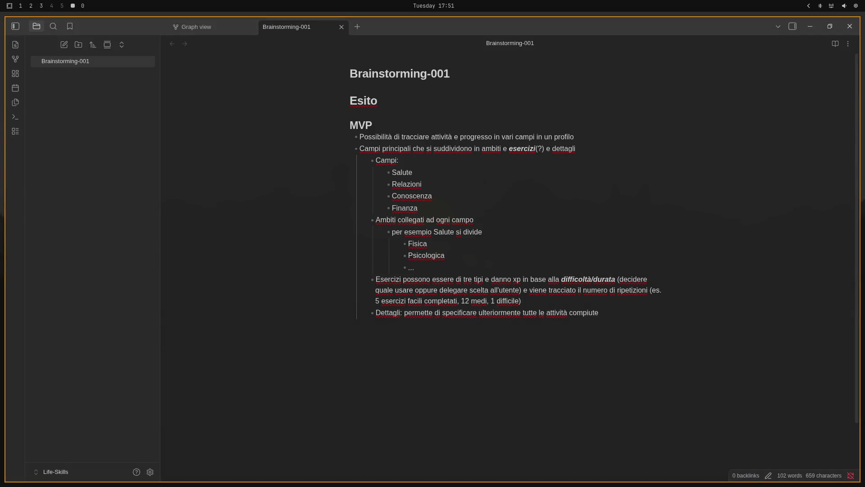
pyautogui.press('super+shift+3')
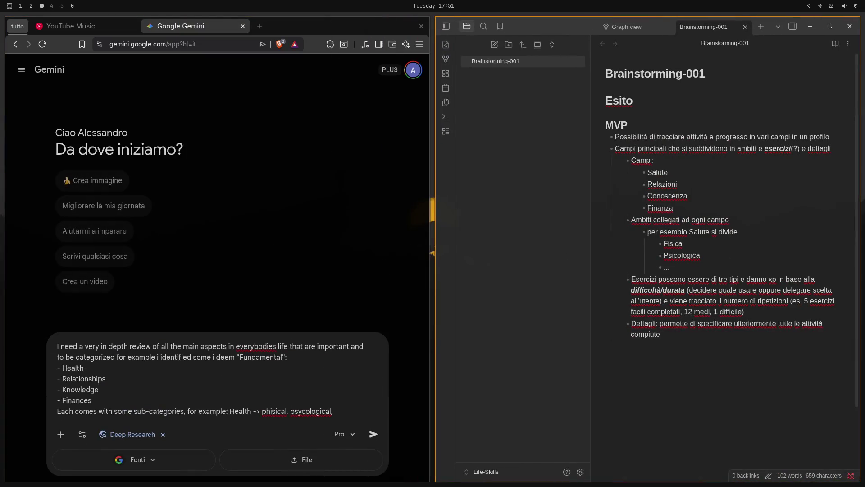
pyautogui.press('super+shift+4')
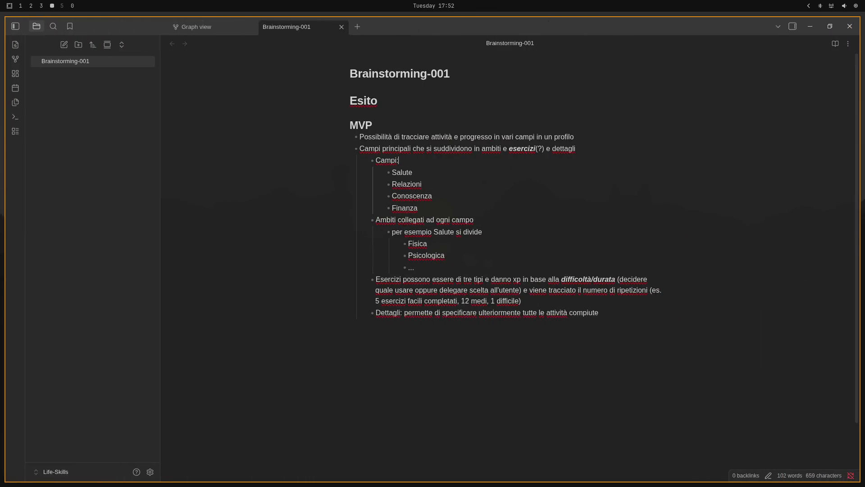
pyautogui.press('Down')
pyautogui.press('Return')
pyautogui.press('BackSpace')
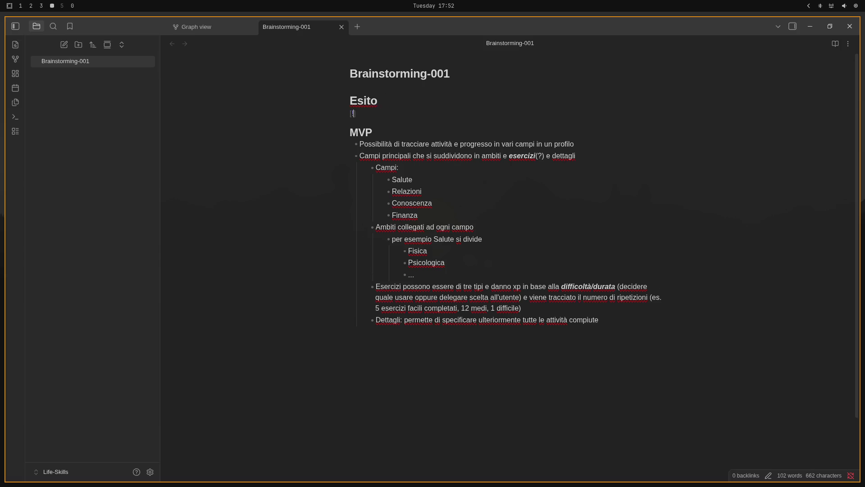
pyautogui.write('img')
pyautogui.press('BackSpace')
pyautogui.press('BackSpace')
pyautogui.press('BackSpace')
pyautogui.press('BackSpace')
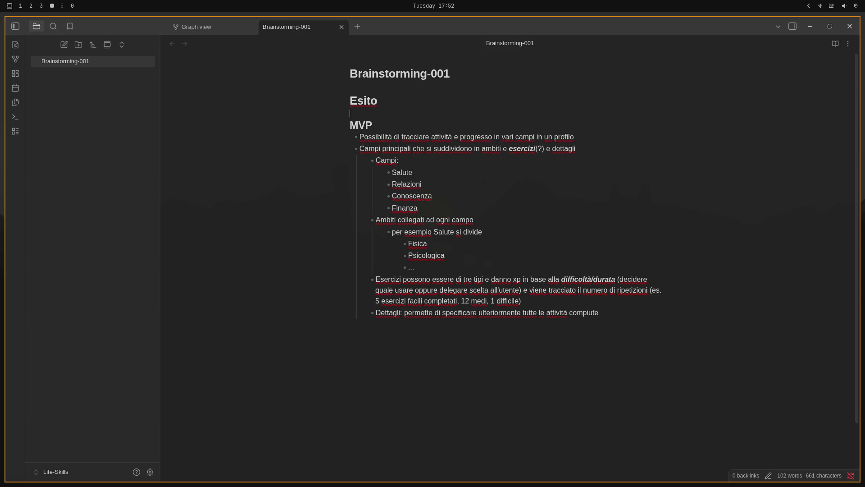
pyautogui.write('![')
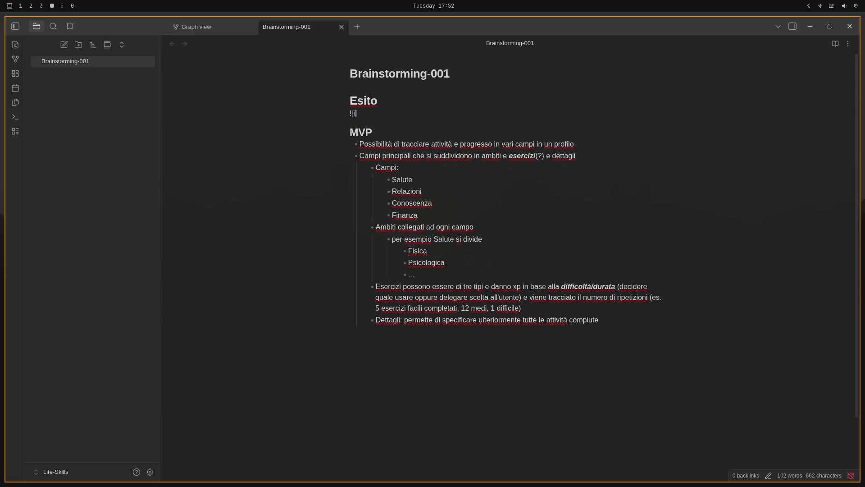
pyautogui.press('BackSpace')
pyautogui.write('img')
pyautogui.write('(')
pyautogui.write('./')
pyautogui.write('.')
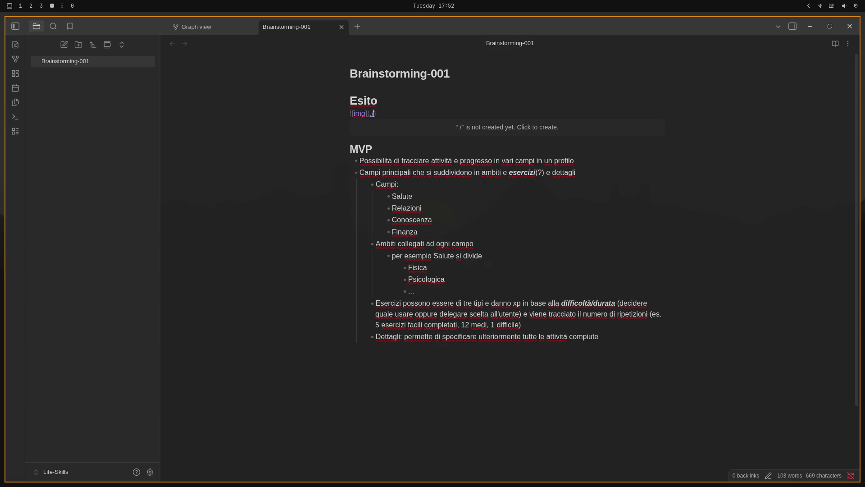
pyautogui.press('BackSpace')
pyautogui.press('BackSpace')
pyautogui.press('BackSpace')
pyautogui.press('BackSpace')
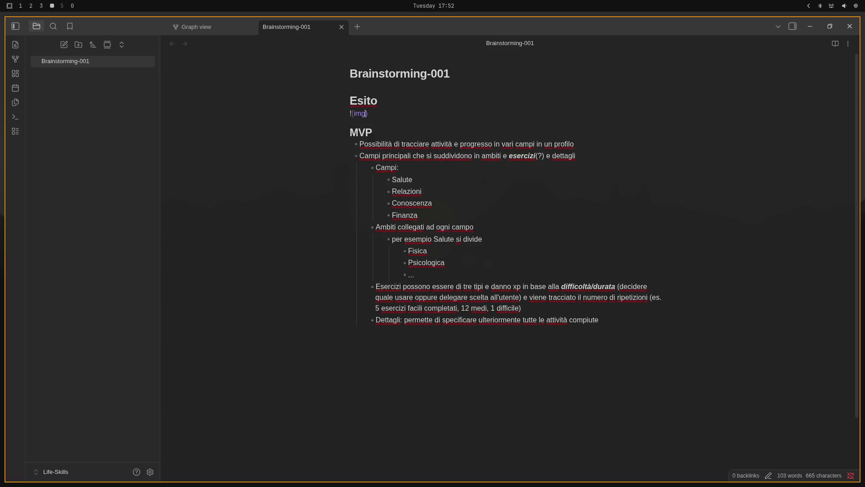
pyautogui.press('BackSpace')
pyautogui.press('BackSpace')
pyautogui.press('BackSpace')
pyautogui.press('BackSpace')
pyautogui.press('BackSpace')
pyautogui.press('BackSpace')
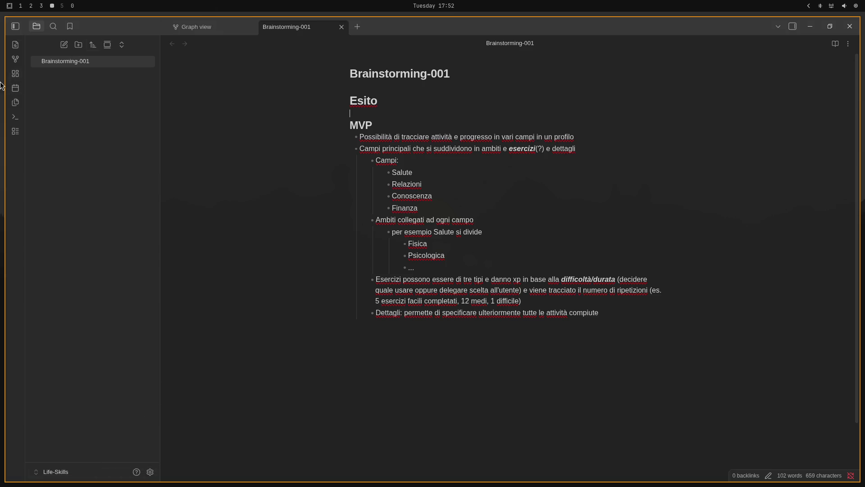
pyautogui.rightClick(105, 137)
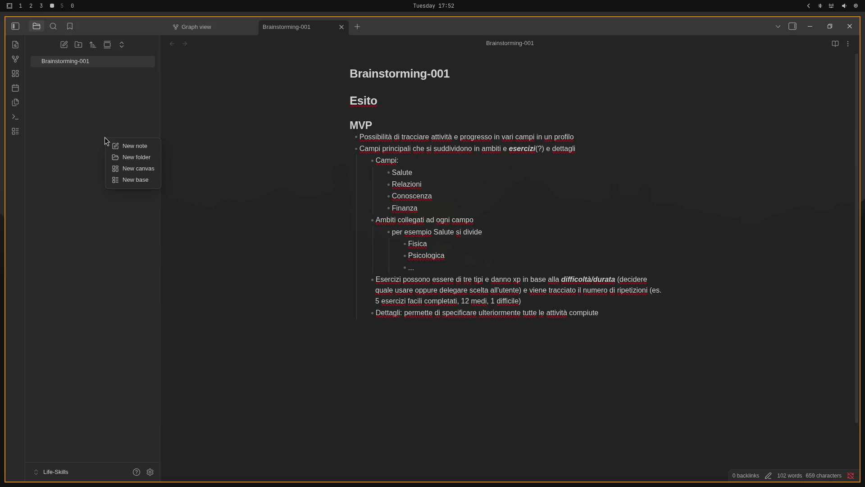
pyautogui.click(57, 104)
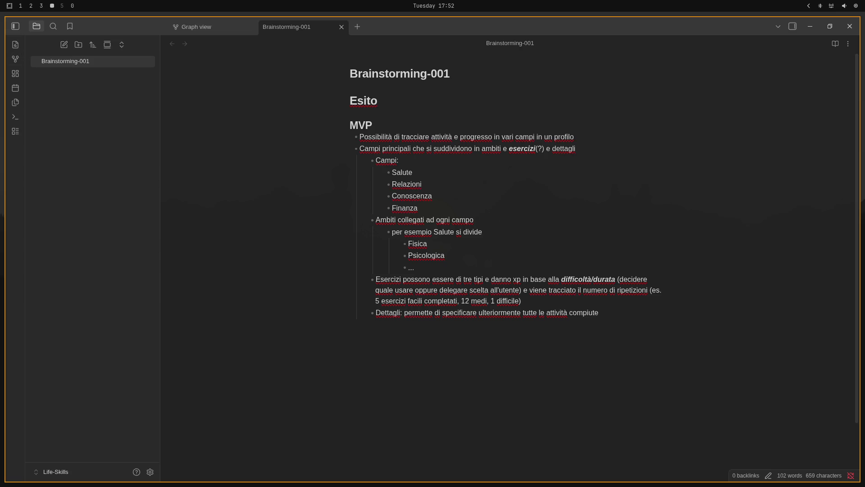
# - Browse Files to Projects > Life-Skills and the inner vault folder with hidden files shown
pyautogui.press('super+shift+f')
pyautogui.click(482, 145)
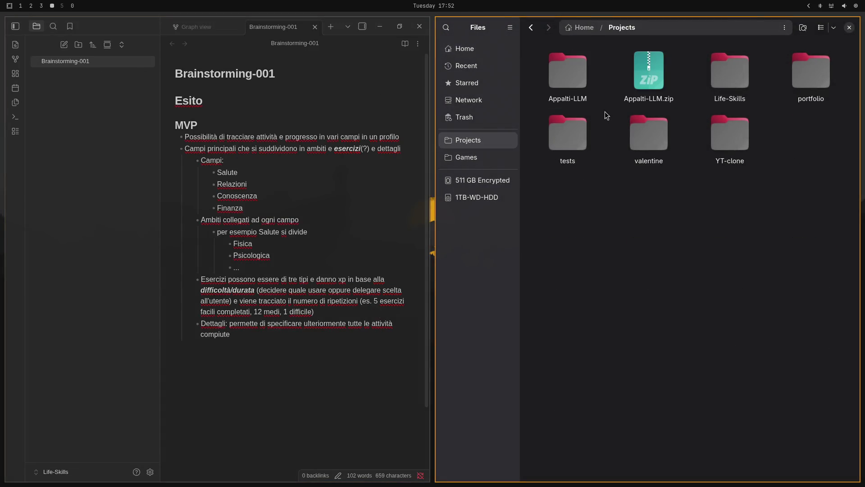
pyautogui.doubleClick(740, 69)
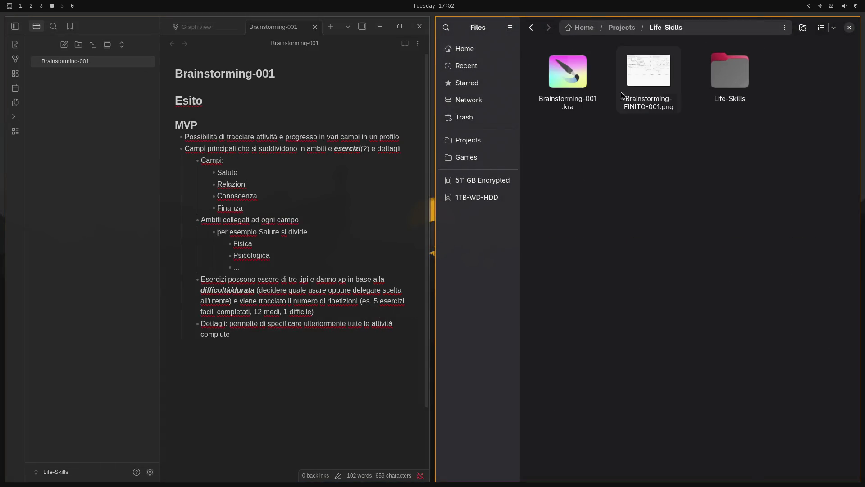
pyautogui.doubleClick(715, 86)
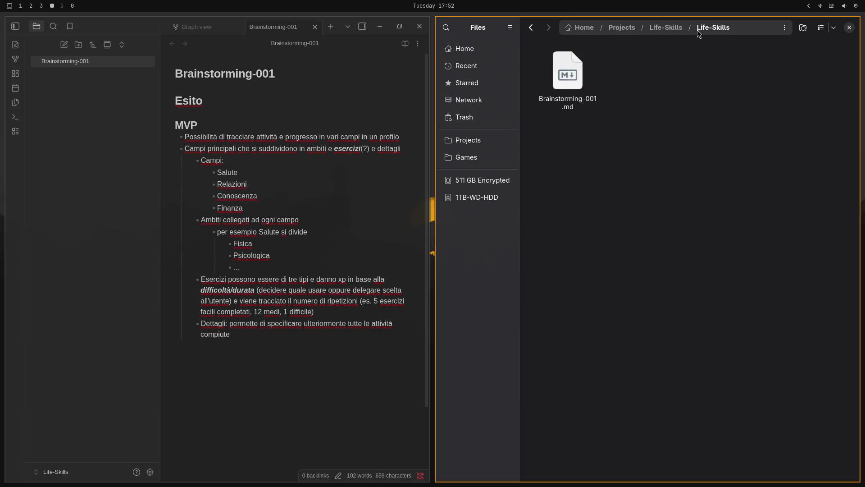
pyautogui.hotkey('ctrl', 'h')
pyautogui.click(656, 30)
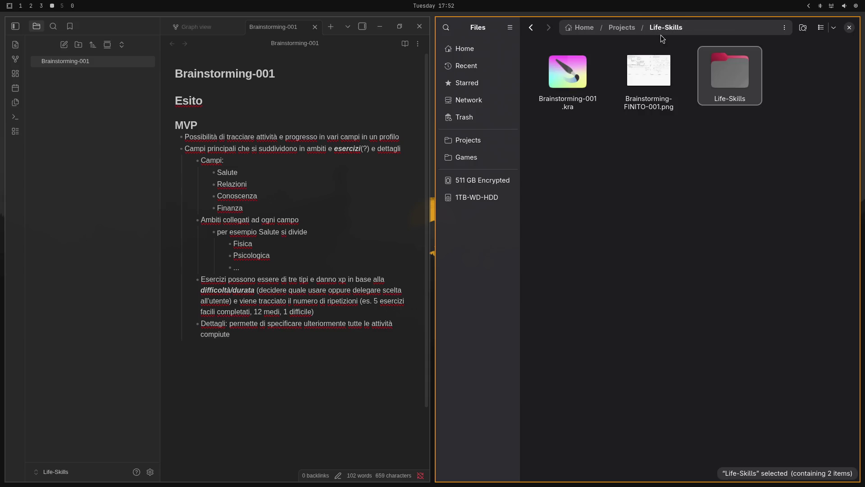
pyautogui.doubleClick(716, 82)
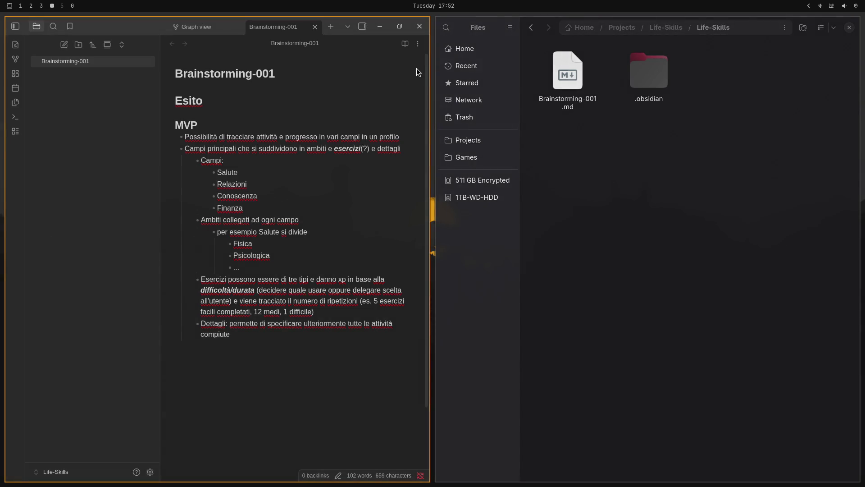
# - Copy Brainstorming-FINITO-001.png into the inner Life-Skills vault folder and drag it under Esito
pyautogui.click(666, 34)
pyautogui.moveTo(644, 85)
pyautogui.mouseDown()
pyautogui.moveTo(716, 85)
pyautogui.moveTo(647, 111)
pyautogui.mouseUp()
pyautogui.doubleClick(716, 75)
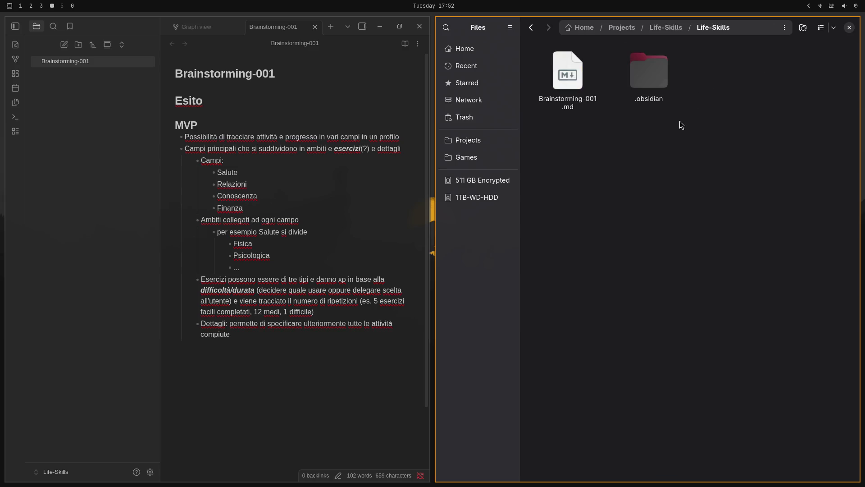
pyautogui.hotkey('ctrl', 'v')
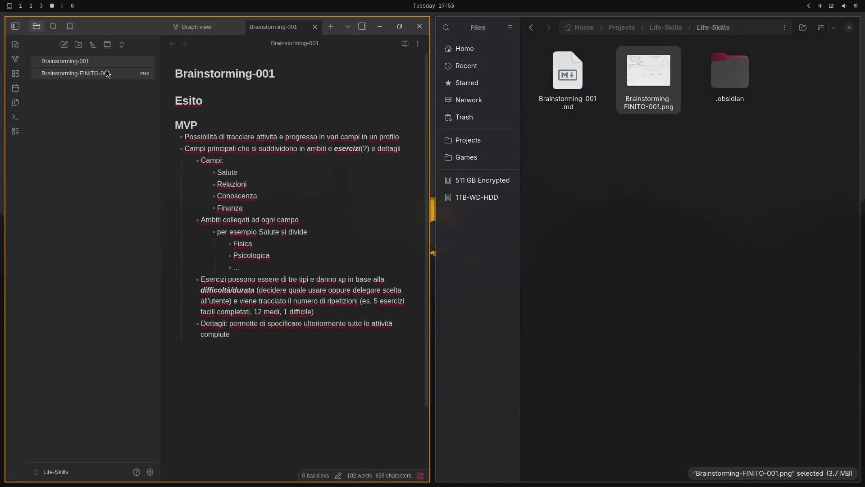
pyautogui.moveTo(107, 73); pyautogui.dragTo(235, 125)
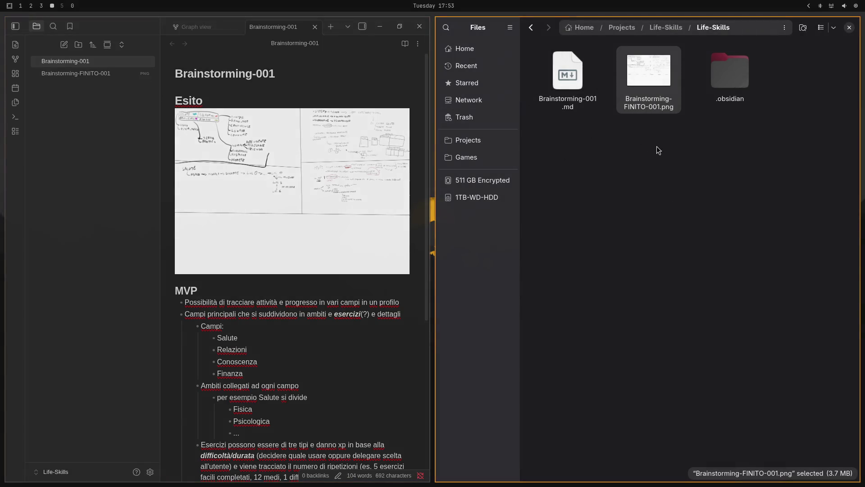
# - Copy Brainstorming-001.kra from the outer Life-Skills folder into the vault folder
pyautogui.click(597, 148)
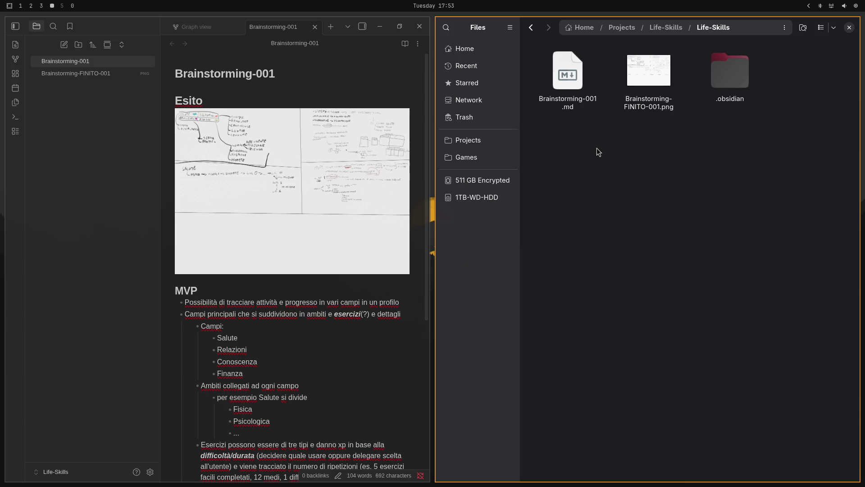
pyautogui.click(724, 84)
pyautogui.click(700, 113)
pyautogui.click(666, 27)
pyautogui.click(577, 88)
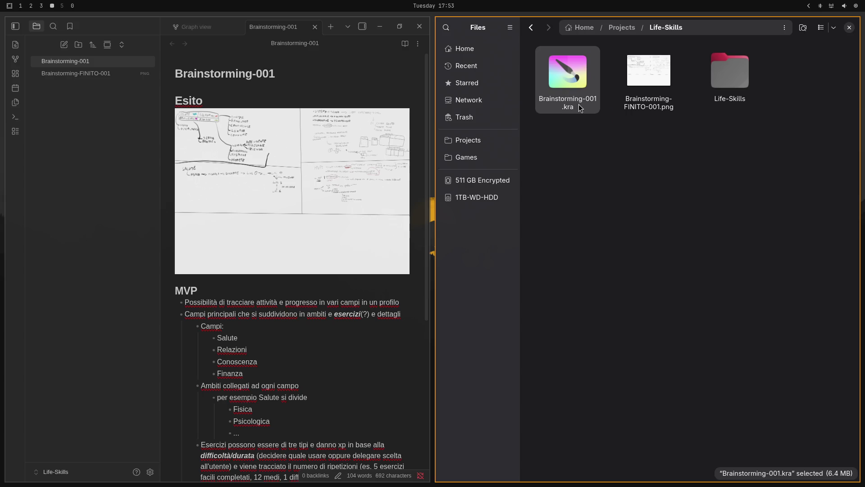
pyautogui.click(725, 68)
pyautogui.doubleClick(726, 69)
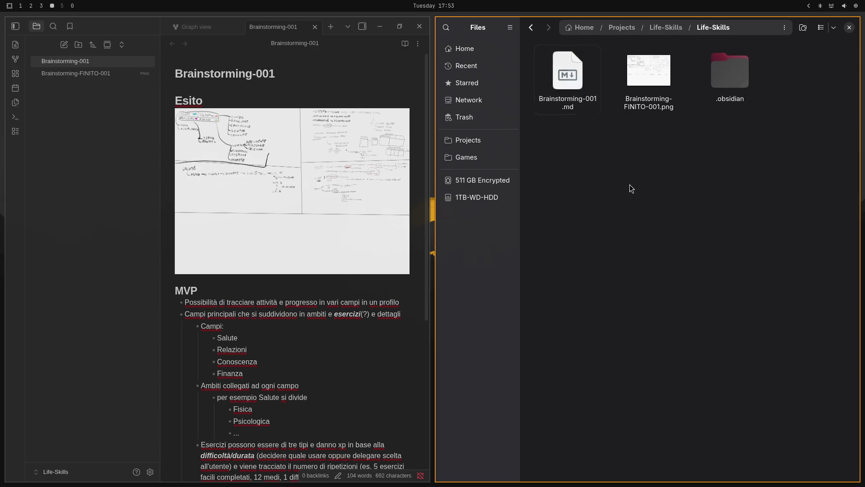
pyautogui.hotkey('ctrl', 'v')
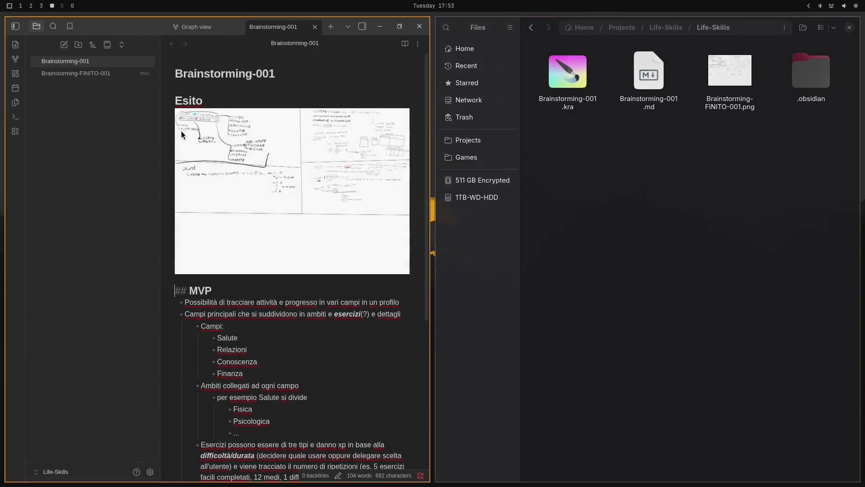
# - Create a Brainstorming folder in the vault and move the PNG and .kra files into it
pyautogui.rightClick(70, 107)
pyautogui.click(103, 122)
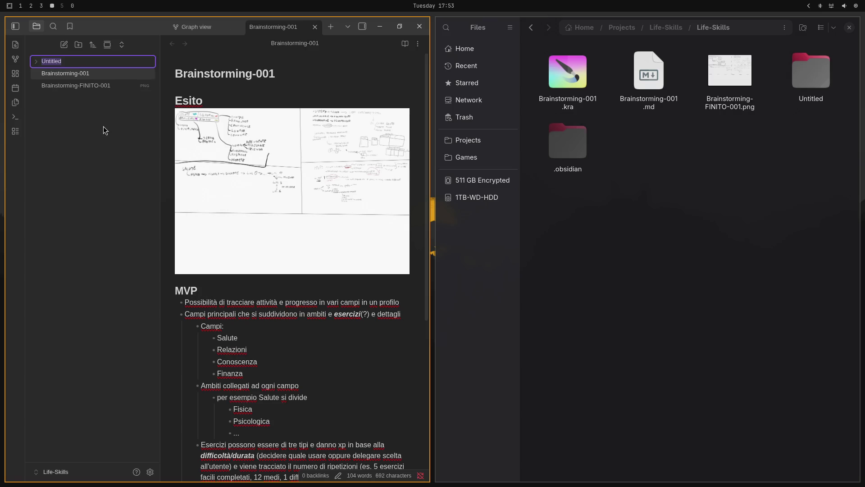
pyautogui.write('Br')
pyautogui.write('ainstorming')
pyautogui.press('Return')
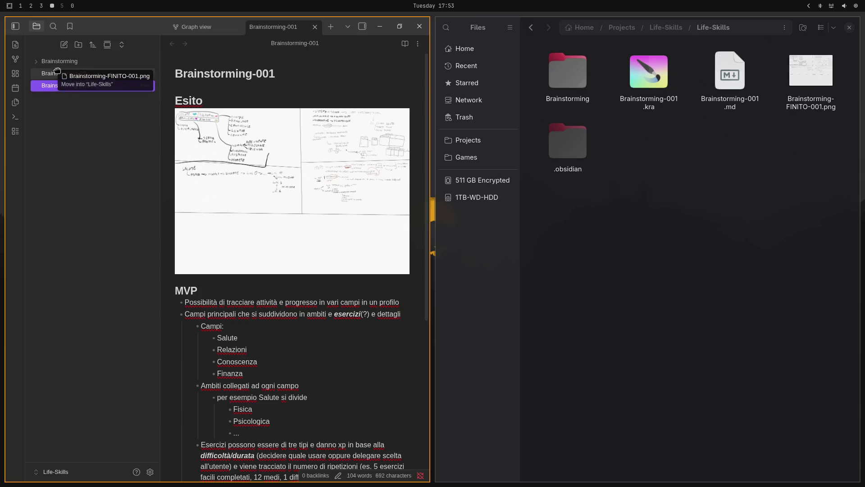
pyautogui.moveTo(81, 85); pyautogui.dragTo(61, 61)
pyautogui.moveTo(649, 73); pyautogui.dragTo(568, 72)
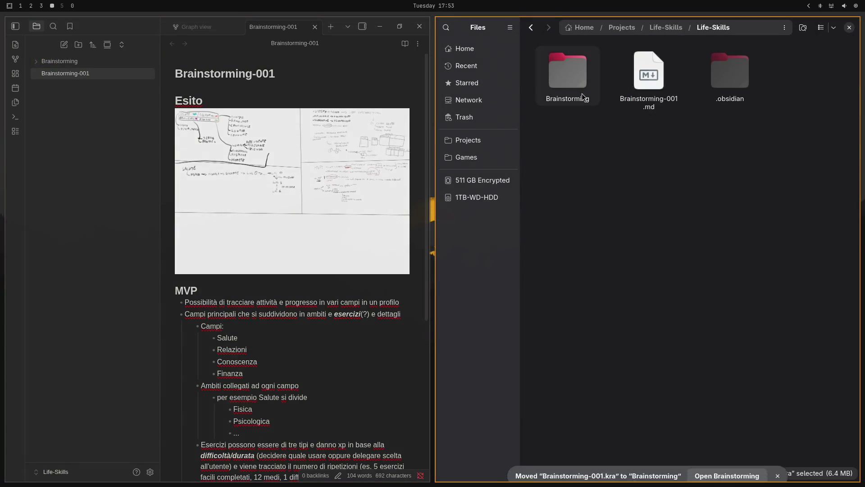
# - Replace the old image embed under Esito with the PNG from the Brainstorming folder
pyautogui.click(200, 157)
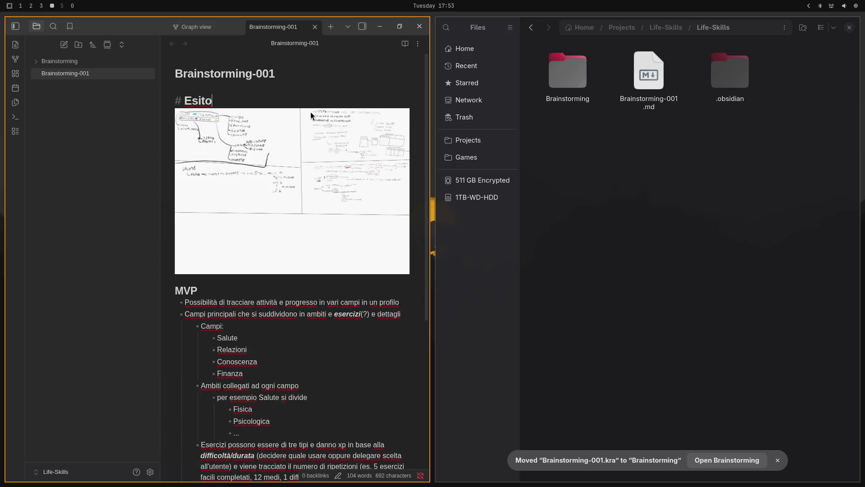
pyautogui.press('BackSpace')
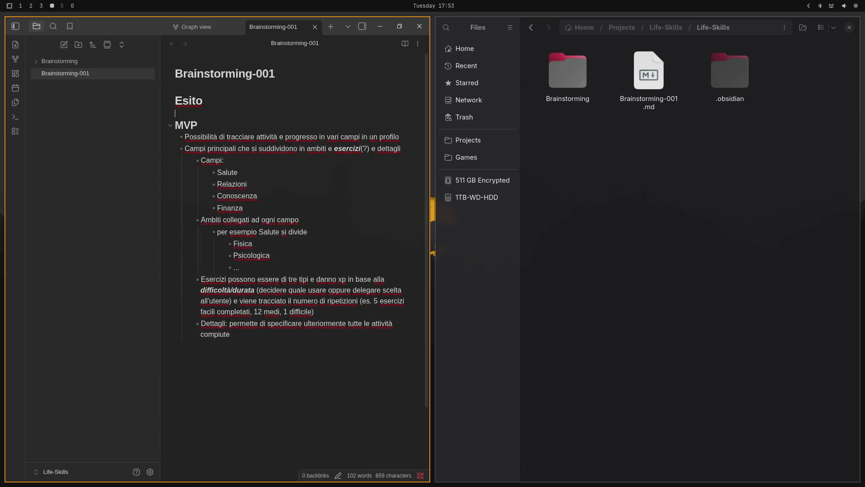
pyautogui.click(36, 64)
pyautogui.moveTo(62, 75); pyautogui.dragTo(269, 125)
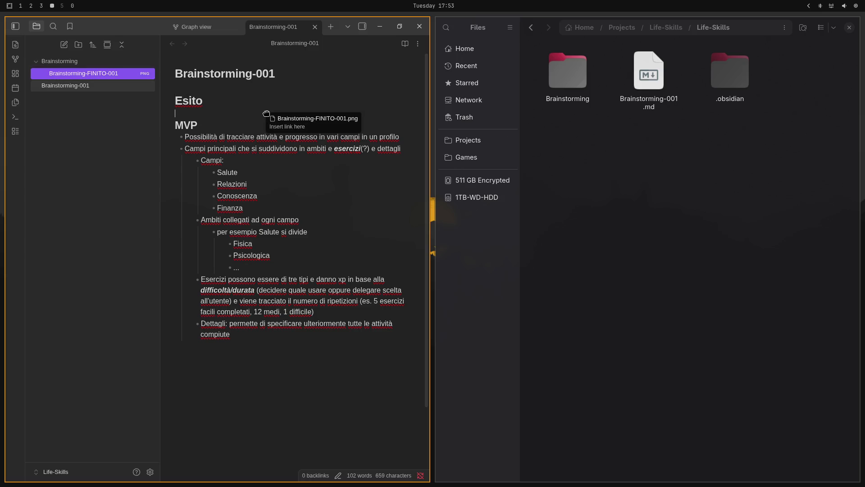
pyautogui.click(249, 100)
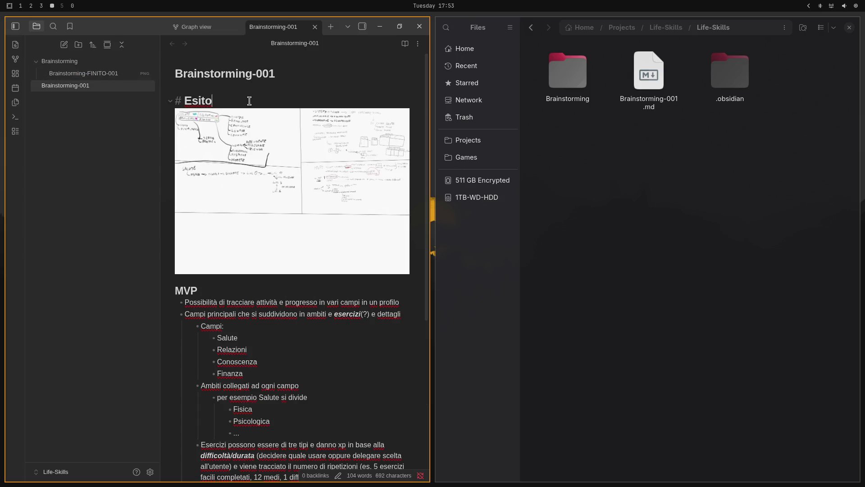
pyautogui.press('Down')
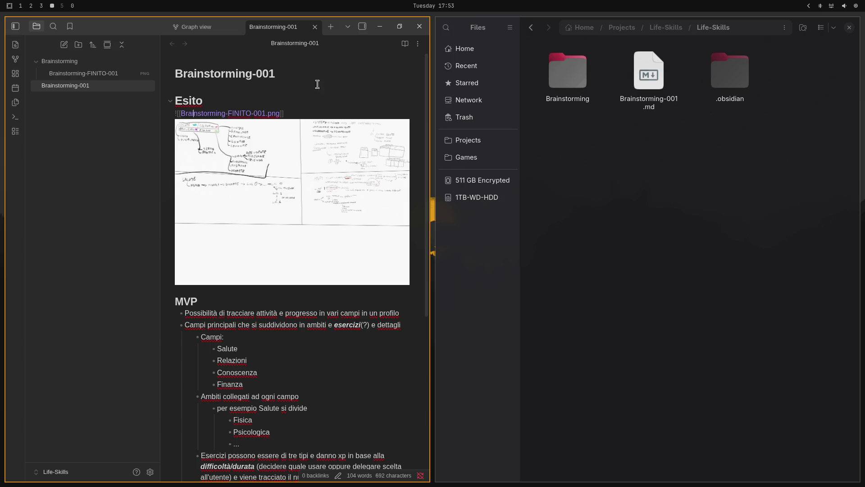
# - Go up to the outer Life-Skills folder and bring up Obsidian's vault manager
pyautogui.click(659, 28)
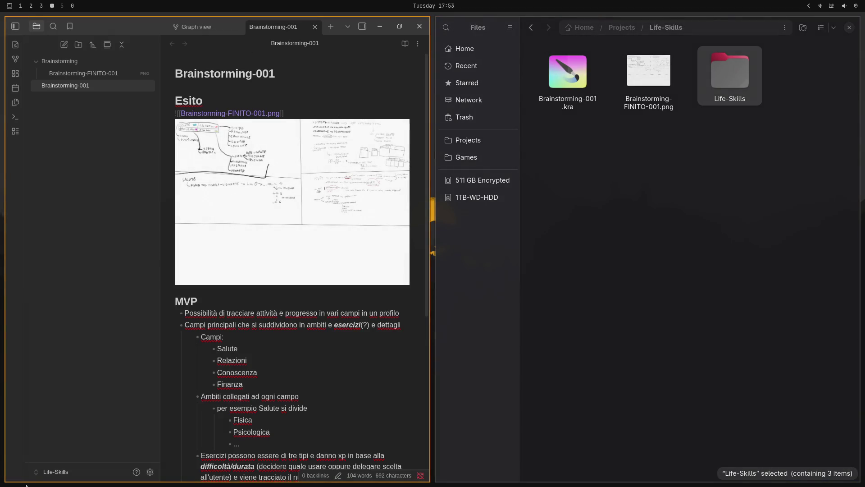
pyautogui.click(54, 472)
pyautogui.click(99, 461)
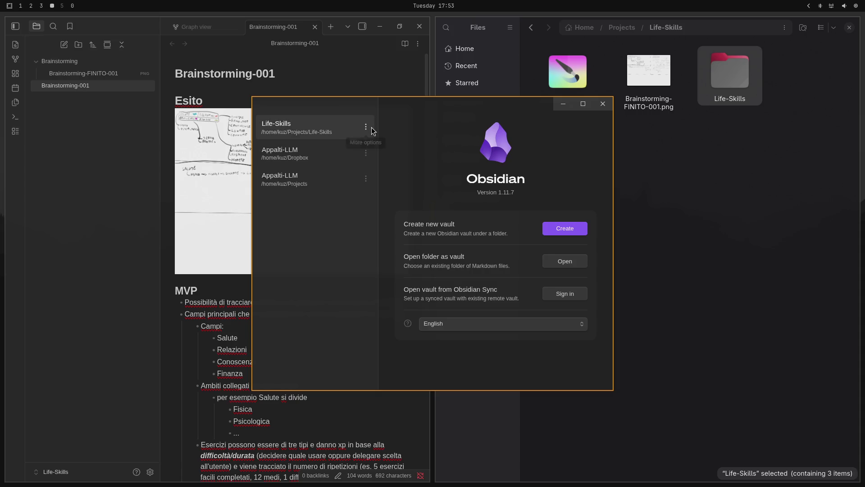
# - Attempt to rename the Life-Skills vault by appending -Vault while its window is still open
pyautogui.click(220, 247)
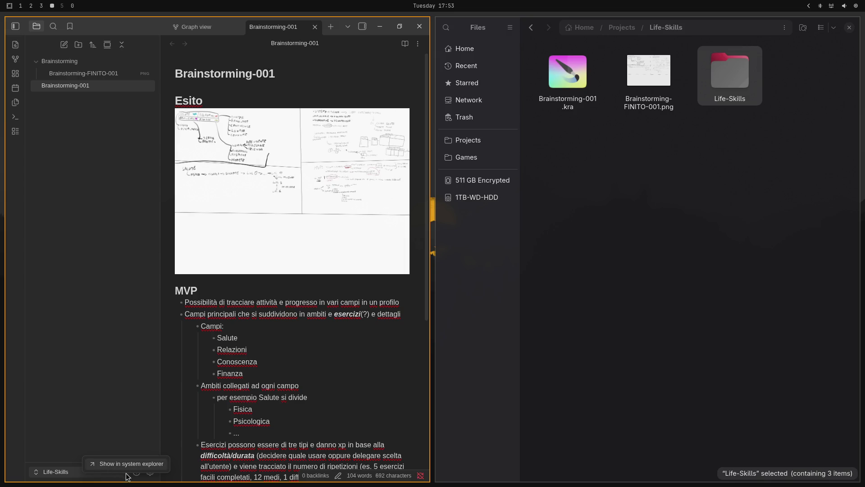
pyautogui.click(90, 476)
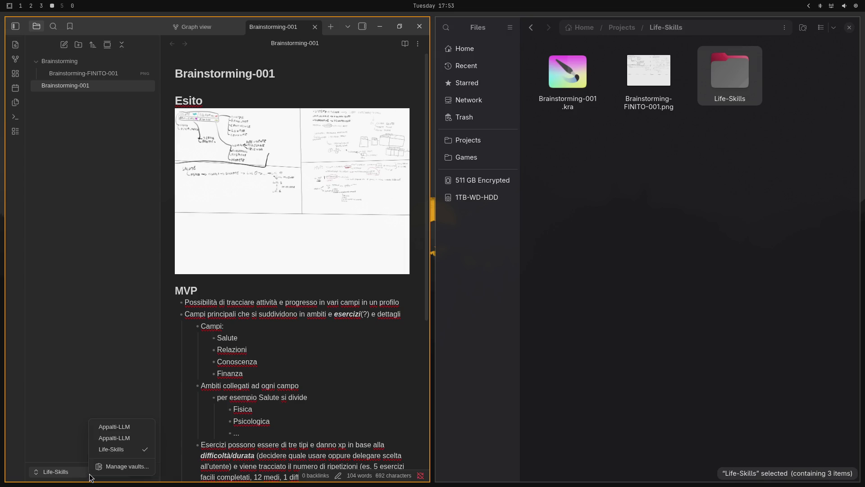
pyautogui.click(119, 466)
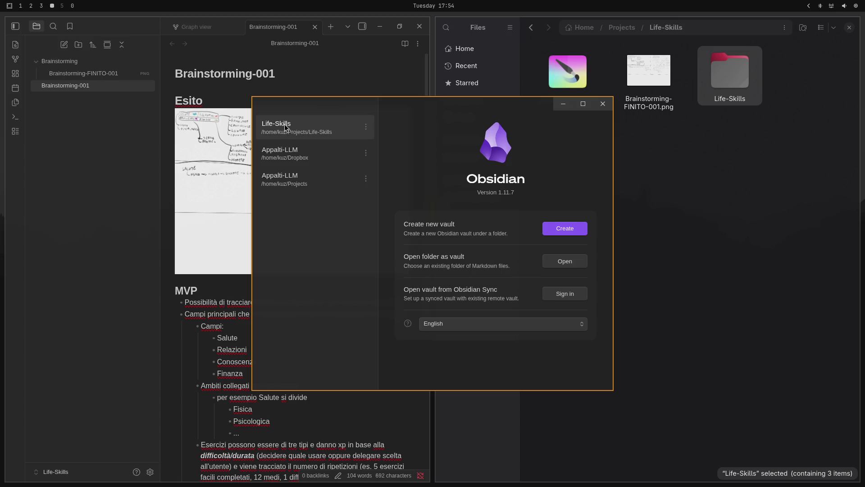
pyautogui.click(366, 127)
pyautogui.click(398, 153)
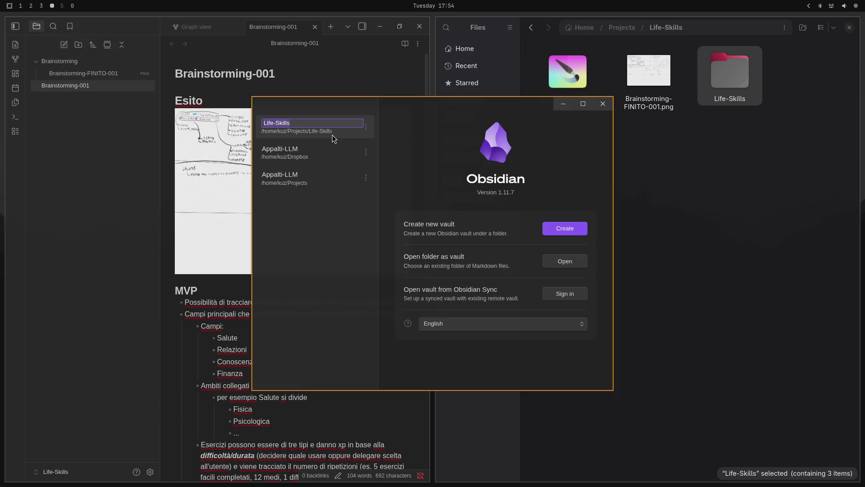
pyautogui.press('End')
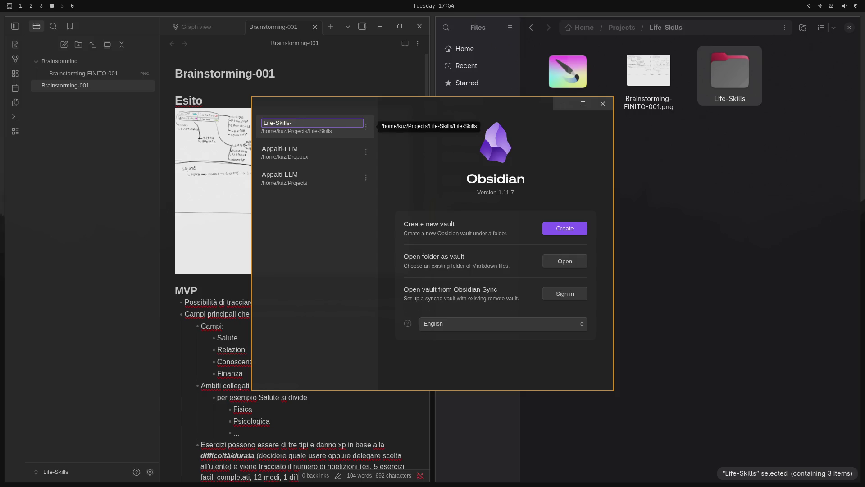
pyautogui.press('Return')
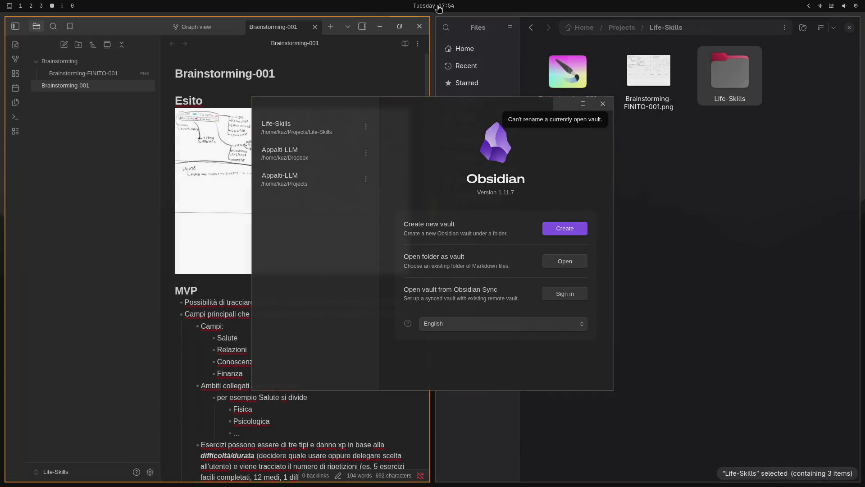
# - Close the vault window, rename the vault to Life-Skills-Vault and reopen it
pyautogui.click(417, 31)
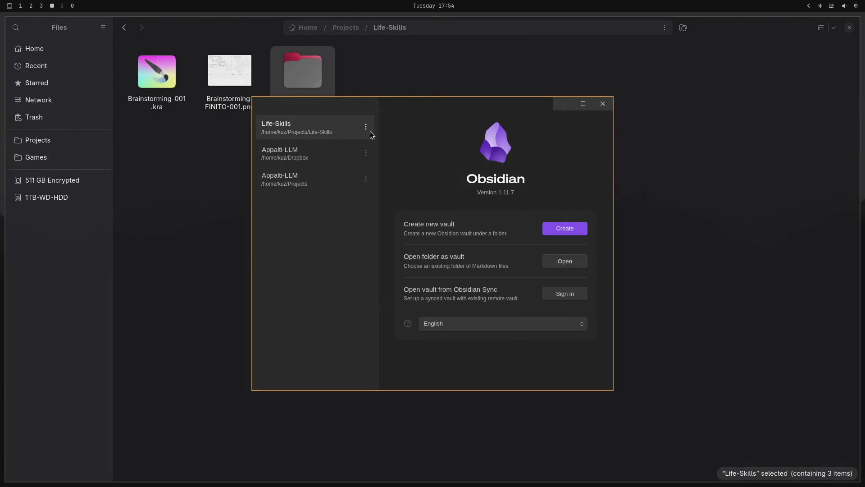
pyautogui.click(370, 132)
pyautogui.click(407, 156)
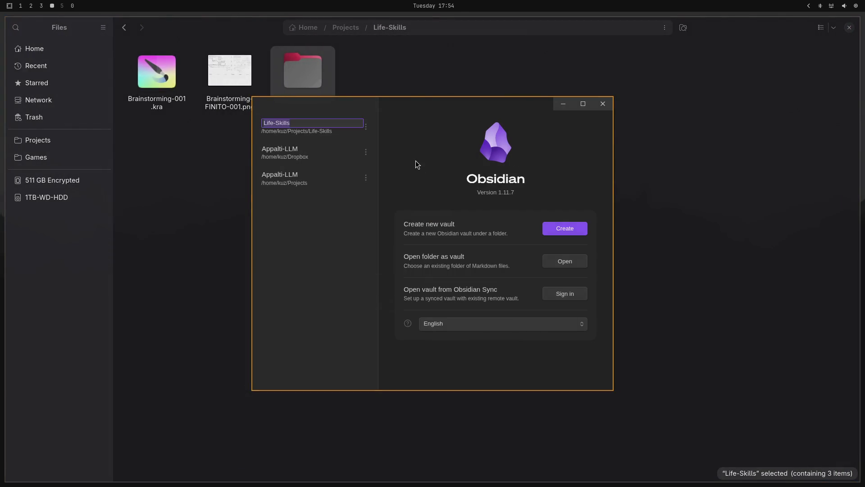
pyautogui.press('End')
pyautogui.write('-Vau')
pyautogui.write('lt')
pyautogui.press('Return')
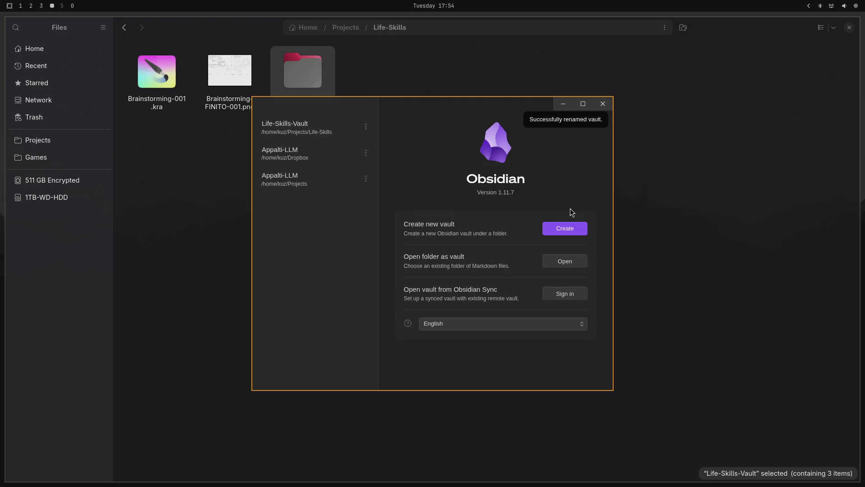
pyautogui.click(290, 125)
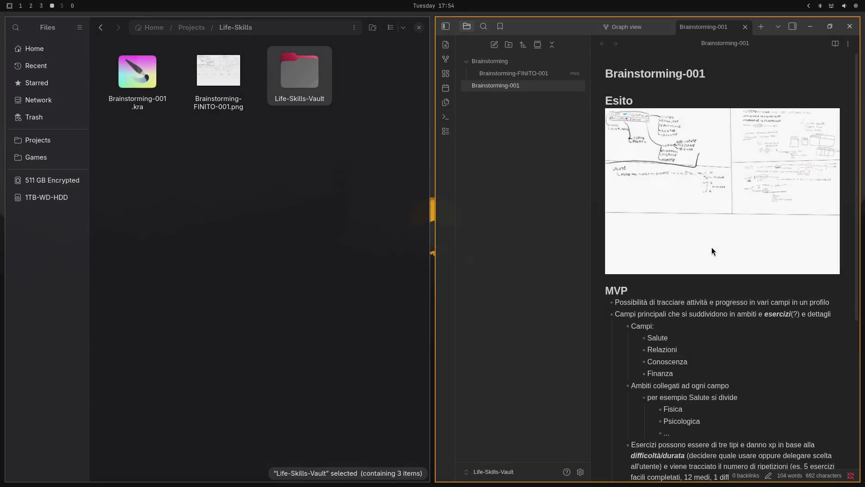
# - Delete the loose PNG and .kra from Life-Skills, then view the PNG inside Life-Skills-Vault/Brainstorming
pyautogui.moveTo(135, 161); pyautogui.dragTo(206, 89)
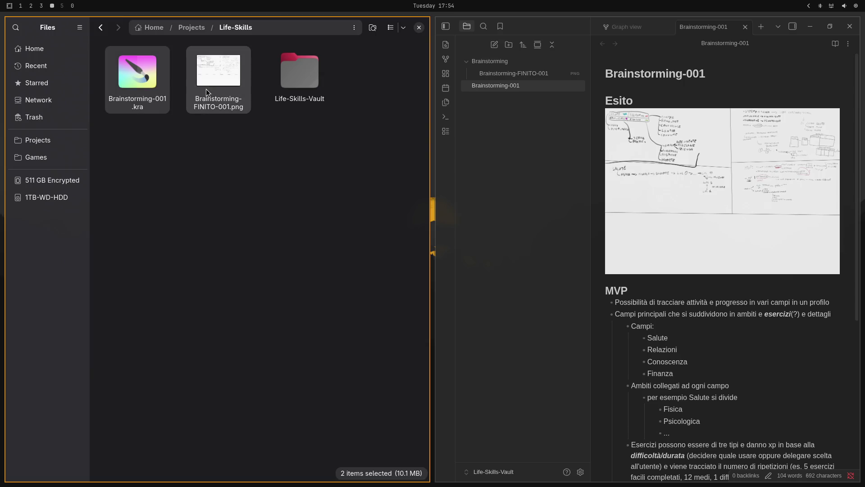
pyautogui.press('Delete')
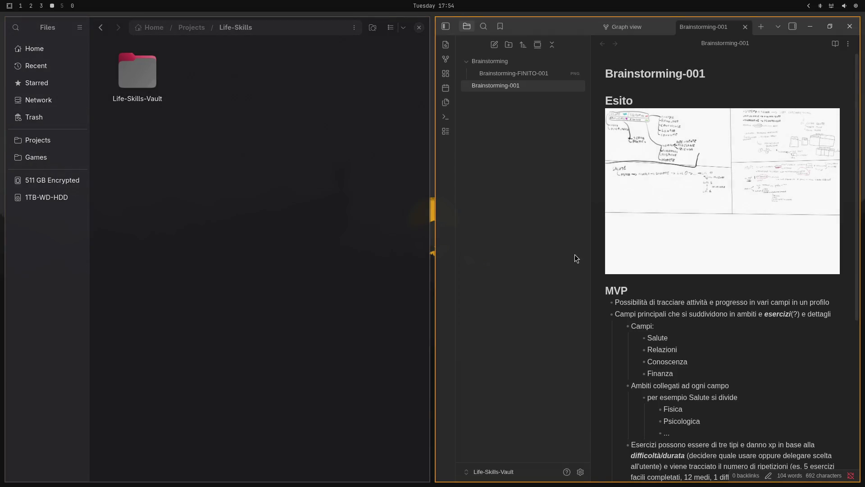
pyautogui.click(723, 187)
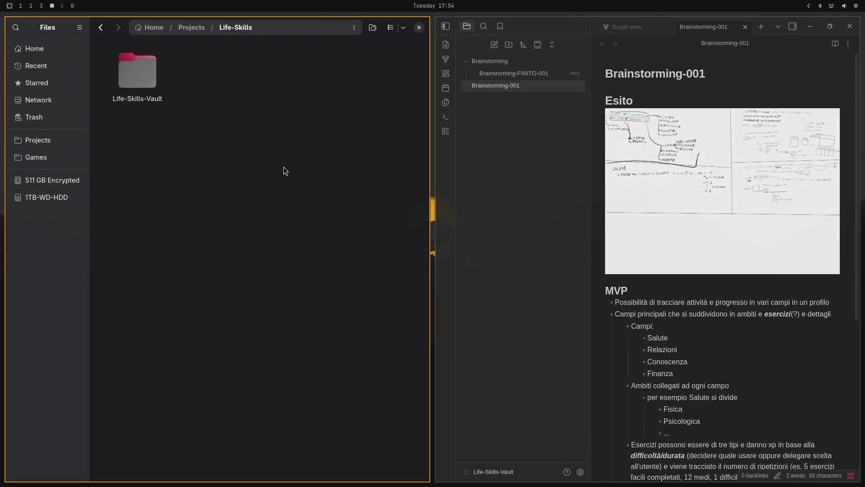
pyautogui.doubleClick(144, 71)
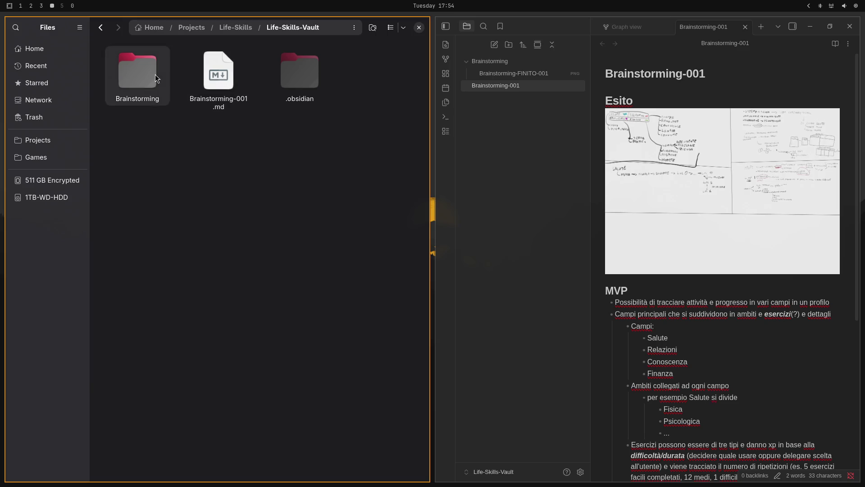
pyautogui.doubleClick(154, 77)
pyautogui.doubleClick(225, 87)
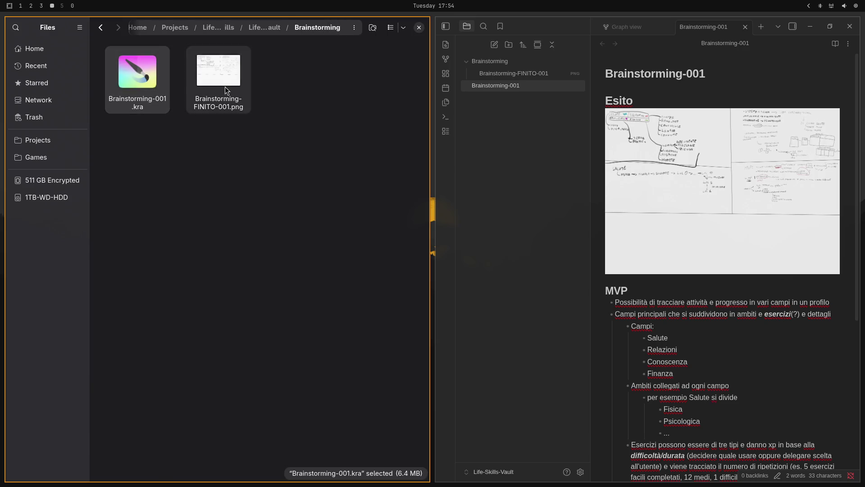
pyautogui.moveTo(526, 202)
pyautogui.mouseDown()
pyautogui.moveTo(366, 209)
pyautogui.moveTo(522, 208)
pyautogui.moveTo(499, 205)
pyautogui.moveTo(600, 152)
pyautogui.moveTo(132, 222)
pyautogui.moveTo(191, 181)
pyautogui.moveTo(210, 217)
pyautogui.moveTo(211, 174)
pyautogui.mouseUp()
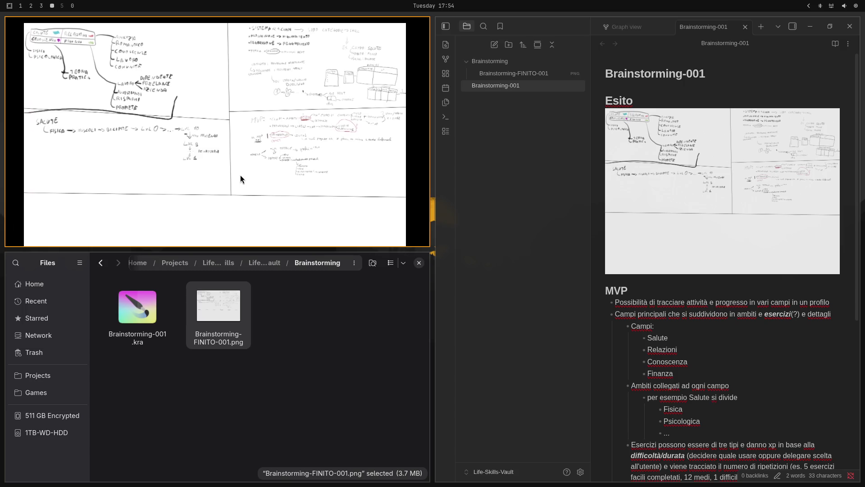
pyautogui.scroll(1, 246, 178)
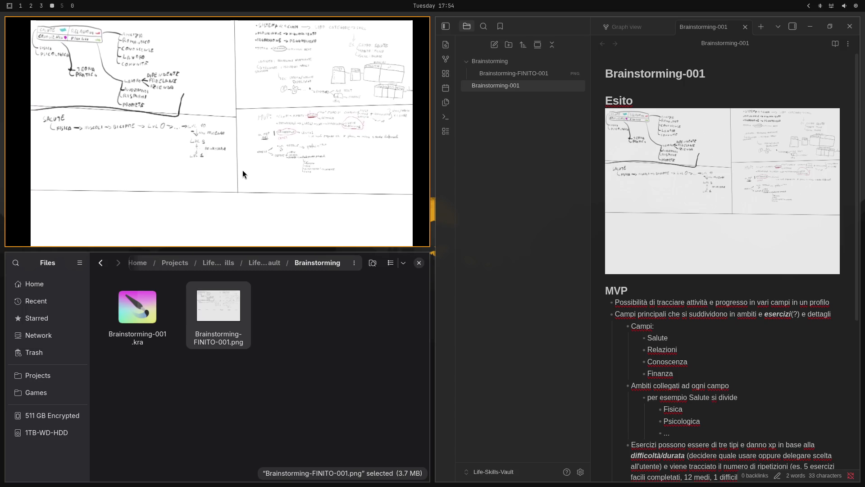
pyautogui.scroll(3, 261, 126)
pyautogui.scroll(-1, 257, 130)
pyautogui.scroll(3, 258, 130)
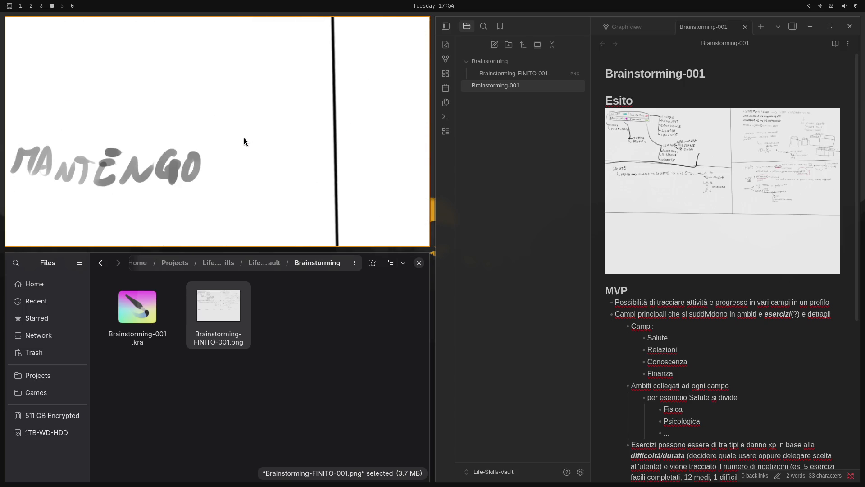
pyautogui.scroll(-3, 244, 137)
pyautogui.scroll(2, 128, 116)
pyautogui.scroll(2, 128, 115)
pyautogui.scroll(1, 198, 127)
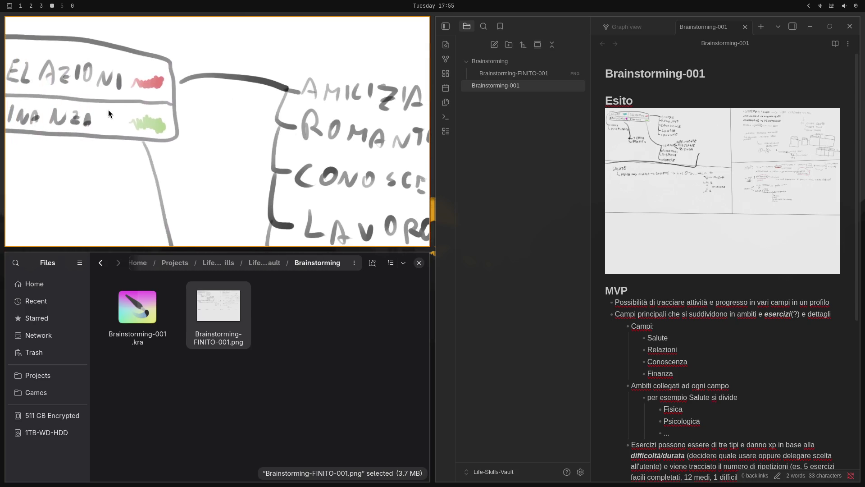
pyautogui.scroll(-4, 108, 110)
pyautogui.scroll(1, 159, 116)
pyautogui.scroll(-1, 269, 139)
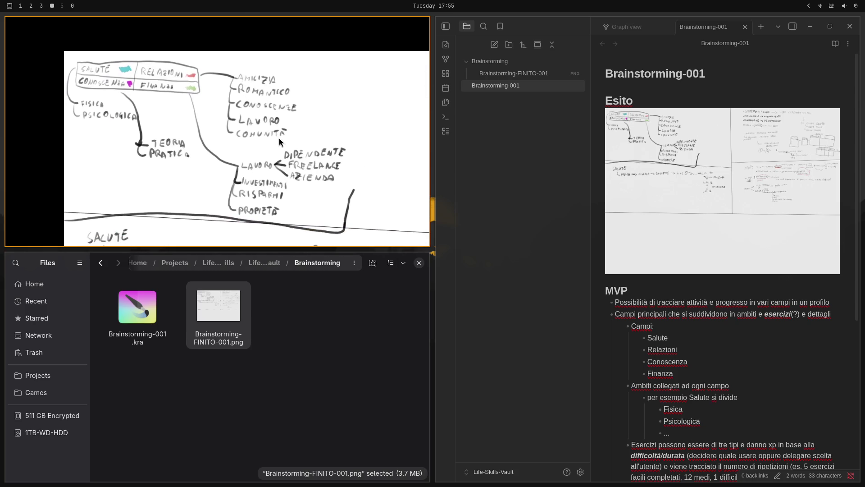
pyautogui.scroll(1, 283, 149)
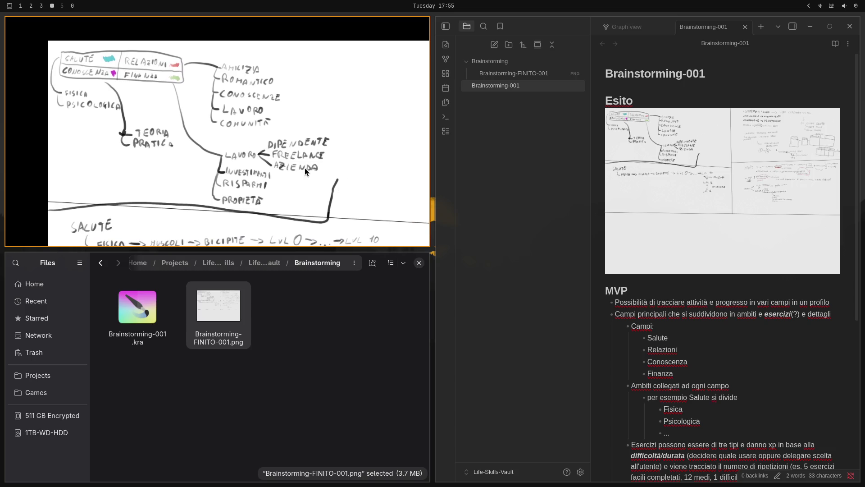
pyautogui.scroll(-1, 305, 168)
pyautogui.scroll(-1, 246, 107)
pyautogui.scroll(-1, 245, 107)
pyautogui.scroll(-1, 282, 112)
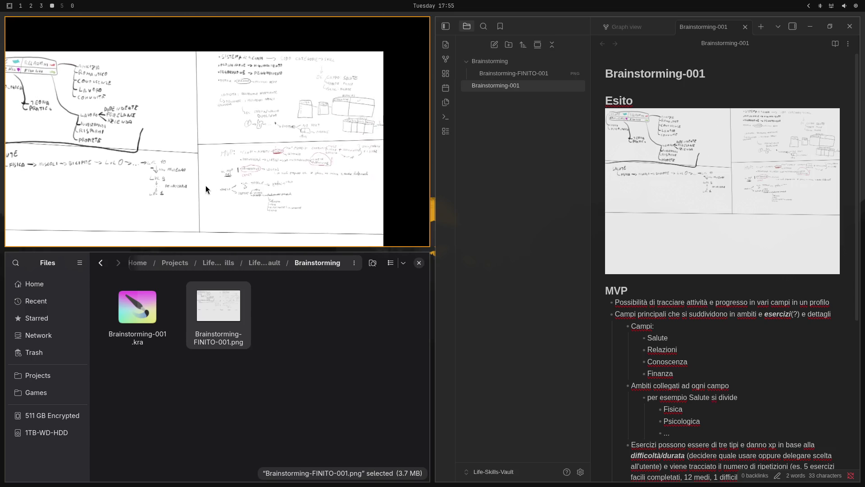
# - Return focus to the Brainstorming-001 note after inspecting the whiteboard image
pyautogui.click(716, 203)
pyautogui.scroll(-1, 744, 236)
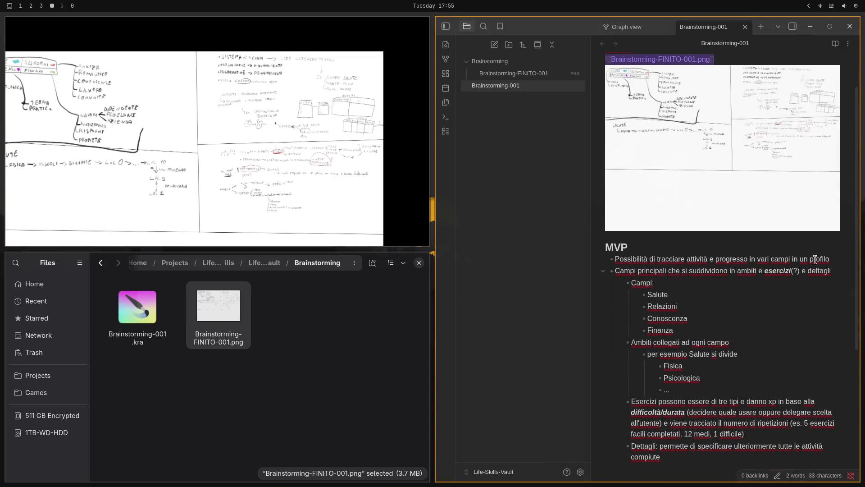
# - Add a ### Realizzazione heading with a Creazione profili checkbox and a nested sub-item
pyautogui.click(834, 263)
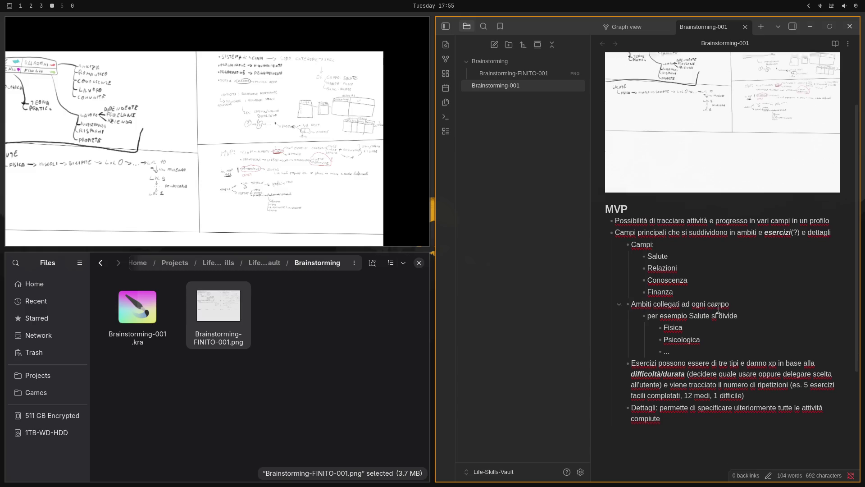
pyautogui.scroll(-3, 743, 284)
pyautogui.click(670, 330)
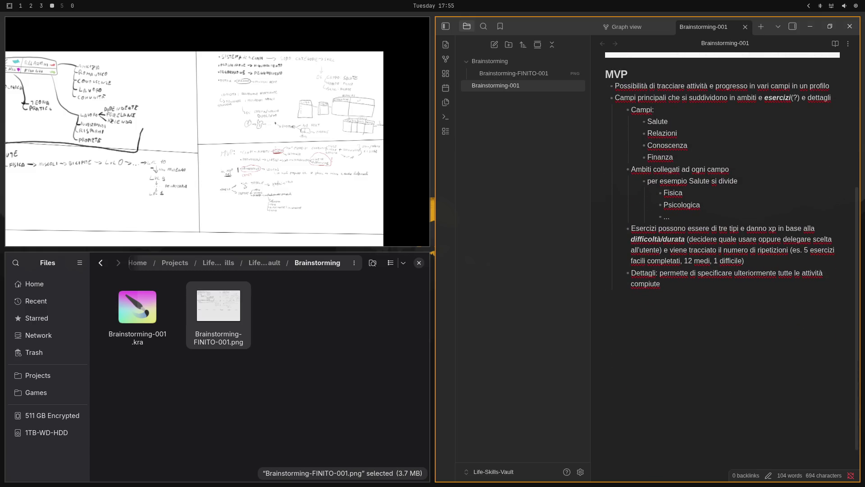
pyautogui.write('### ')
pyautogui.write('Realiz')
pyautogui.write('zazione')
pyautogui.press('Return')
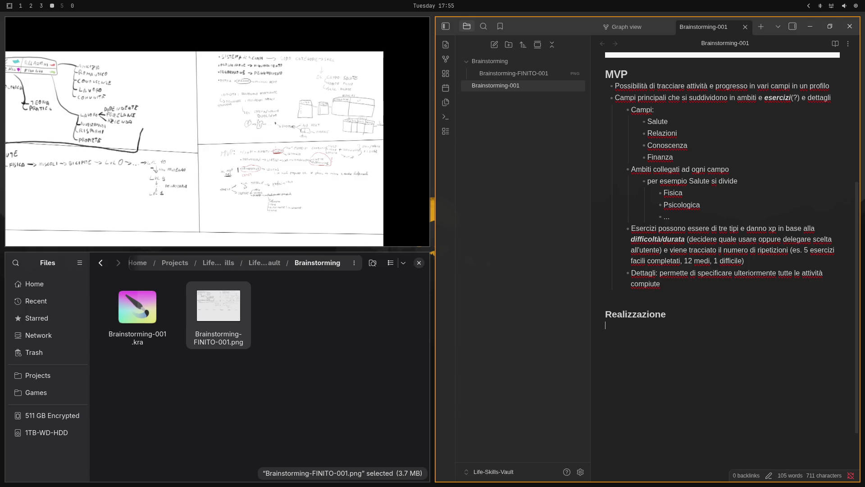
pyautogui.write('[')
pyautogui.write('Cre')
pyautogui.write('azione profi')
pyautogui.write('li')
pyautogui.press('Return')
pyautogui.press('Tab')
pyautogui.write('Nome')
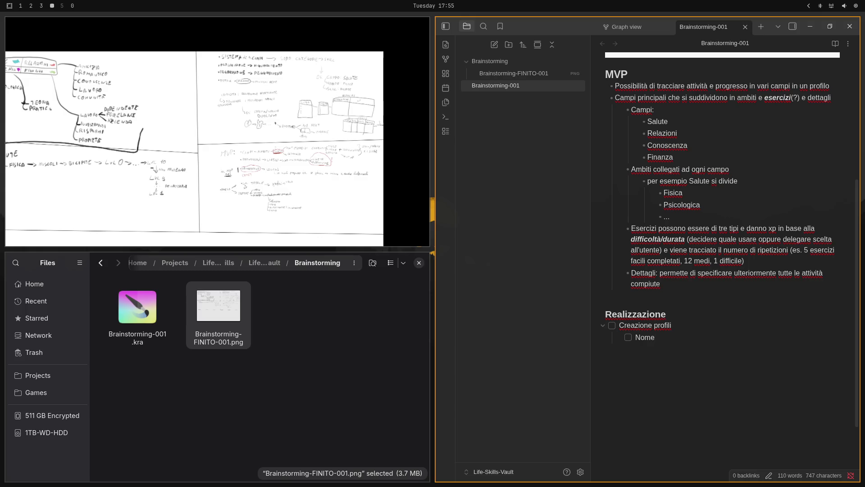
# - Rework the nested item into 'mail + password' and start a 'nome e cognome?' item below
pyautogui.press('BackSpace')
pyautogui.press('BackSpace')
pyautogui.press('BackSpace')
pyautogui.write('gmail')
pyautogui.hotkey('ctrl', 'BackSpace')
pyautogui.write('Ute')
pyautogui.hotkey('ctrl', 'BackSpace')
pyautogui.write('Gm')
pyautogui.press('BackSpace')
pyautogui.press('BackSpace')
pyautogui.write('mail + ')
pyautogui.write('password')
pyautogui.press('Return')
pyautogui.write('nom')
pyautogui.write('e e cognome')
pyautogui.write('?')
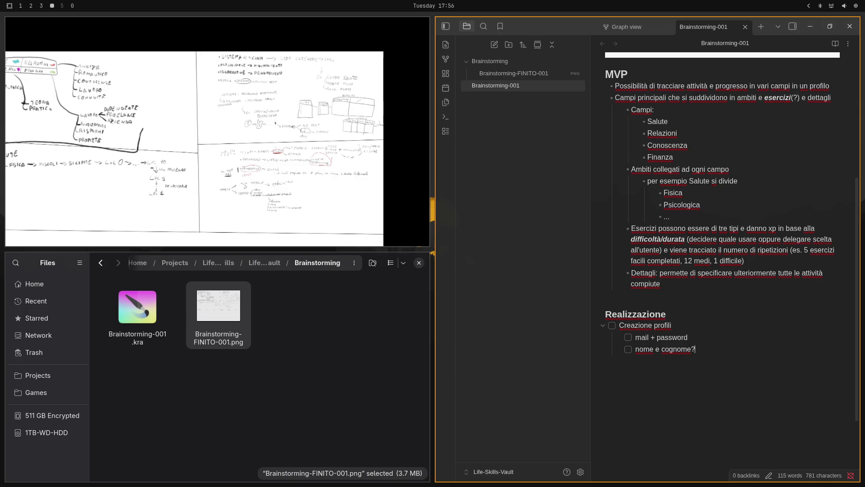
# - Replace 'nome e cognome?' with Username and add 'ID + password => questo serve per accedere' above mail + password
pyautogui.hotkey('ctrl', 'shift', 'Left')
pyautogui.hotkey('ctrl', 'shift', 'Left')
pyautogui.hotkey('ctrl', 'shift', 'Left')
pyautogui.hotkey('ctrl', 'shift', 'Left')
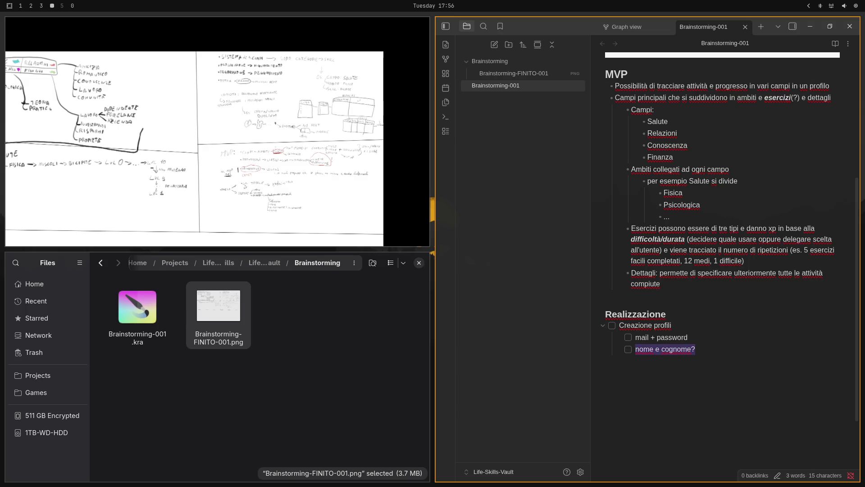
pyautogui.write('User')
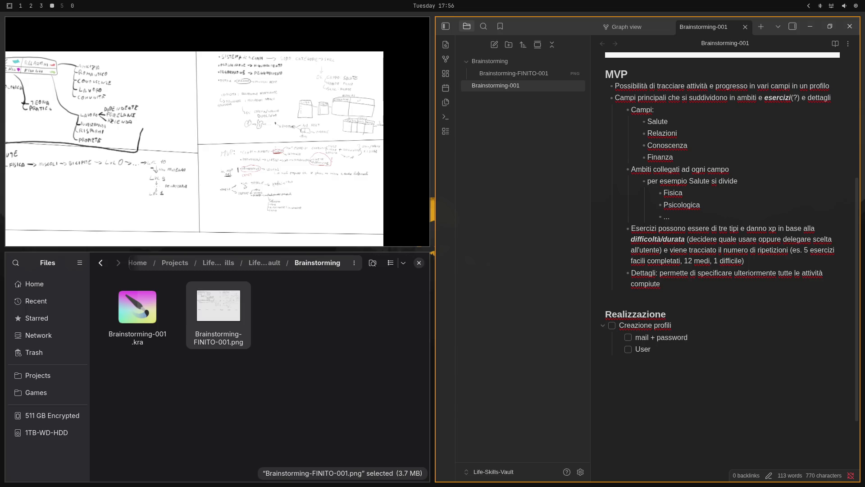
pyautogui.write('na')
pyautogui.write('me')
pyautogui.press('Return')
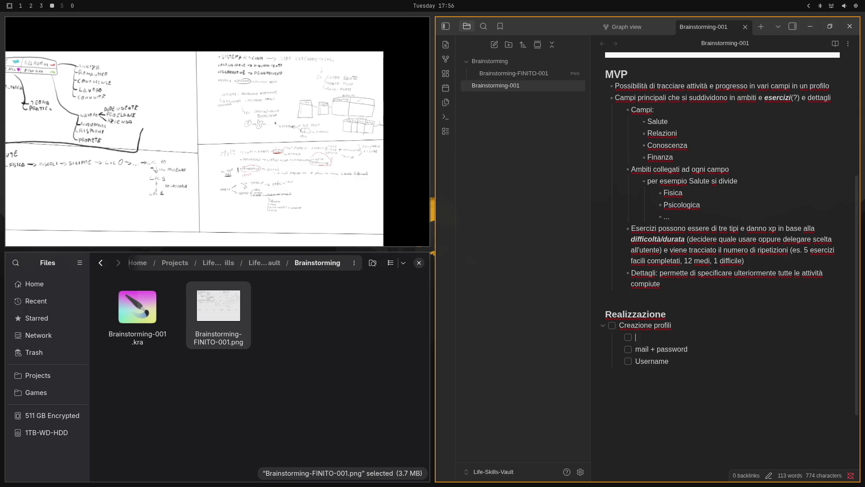
pyautogui.write('Id')
pyautogui.press('BackSpace')
pyautogui.write('D -')
pyautogui.write('>')
pyautogui.press('BackSpace')
pyautogui.press('BackSpace')
pyautogui.write('=> ')
pyautogui.write('questo serve')
pyautogui.write(' per ac')
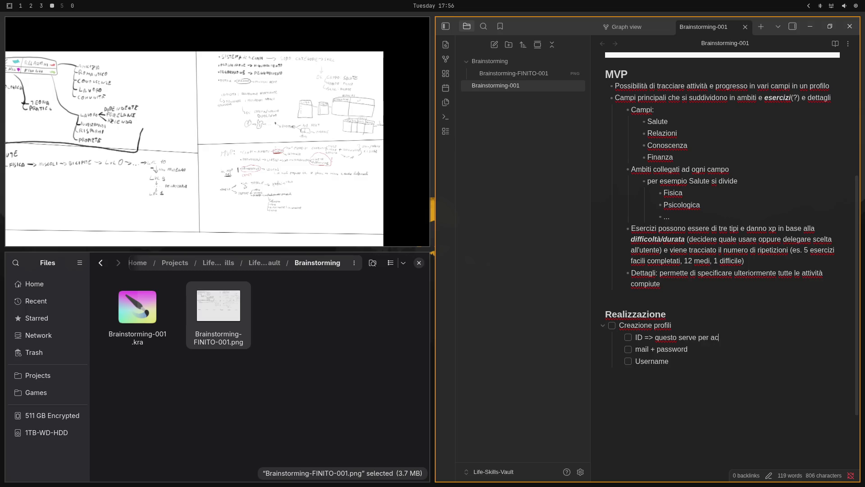
pyautogui.write('cedere')
pyautogui.write('+ p')
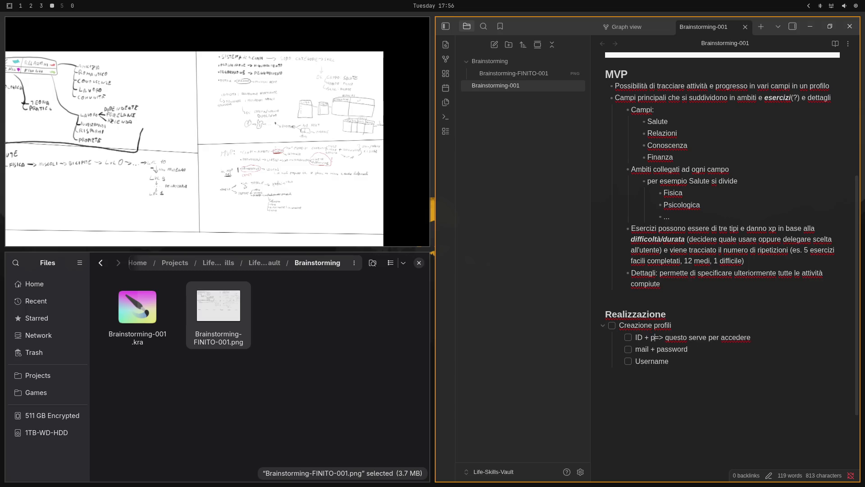
pyautogui.write('assword')
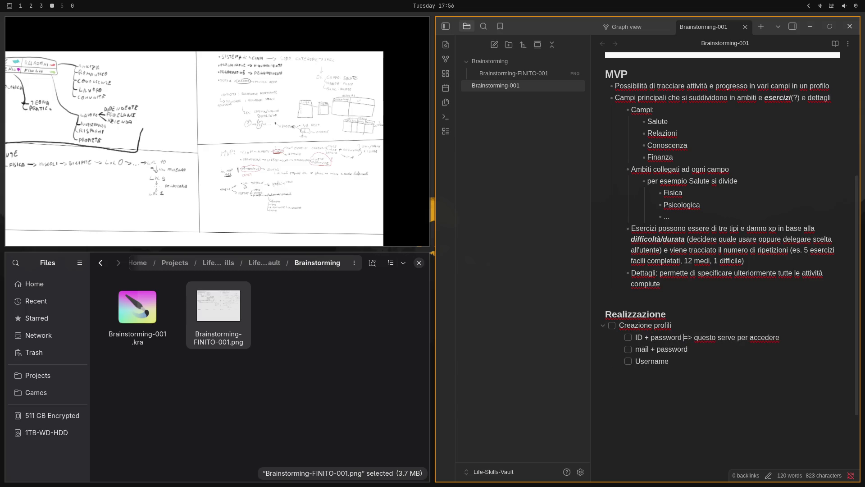
pyautogui.hotkey('shift', 'End')
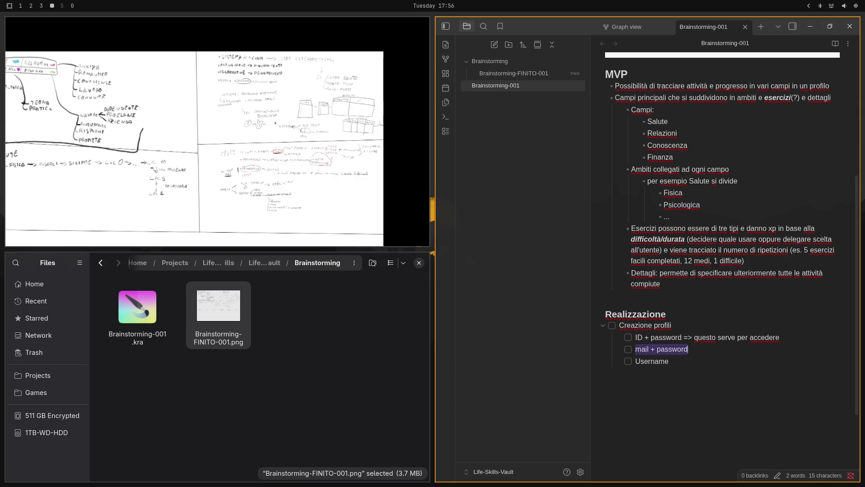
# - Move mail + password to the top of the Creazione profili checklist and remove the empty item
pyautogui.hotkey('ctrl', 'x')
pyautogui.press('Up')
pyautogui.press('Return')
pyautogui.press('Up')
pyautogui.hotkey('ctrl', 'v')
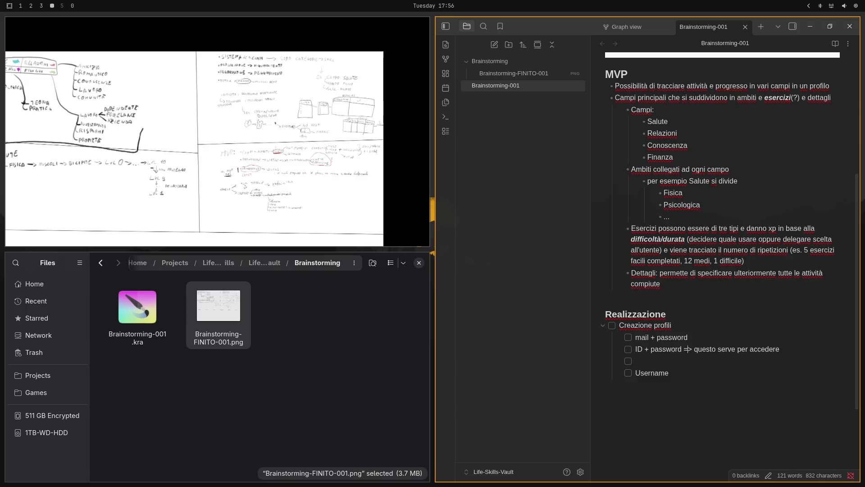
pyautogui.press('BackSpace')
pyautogui.press('BackSpace')
pyautogui.press('BackSpace')
pyautogui.write('=?')
pyautogui.write('>')
pyautogui.press('BackSpace')
pyautogui.write('?')
pyautogui.press('BackSpace')
pyautogui.press('BackSpace')
pyautogui.write('> pr')
pyautogui.write('ima registr')
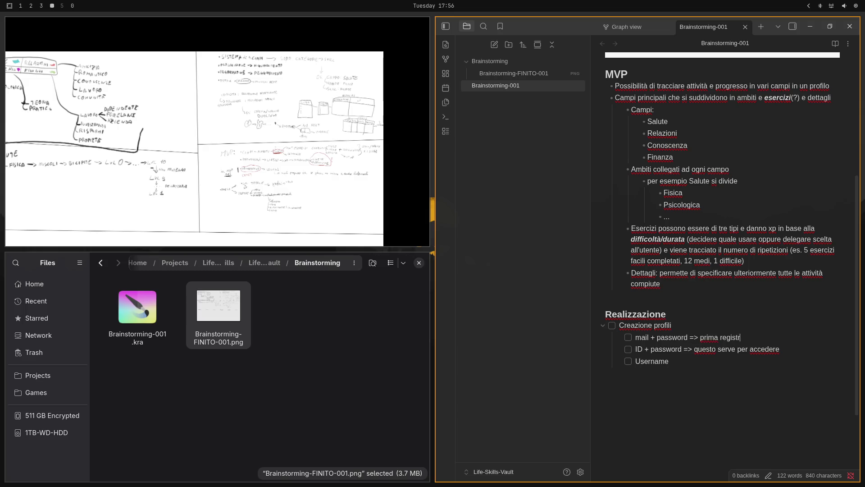
pyautogui.write('azione, succe')
pyautogui.write('ssivamente ')
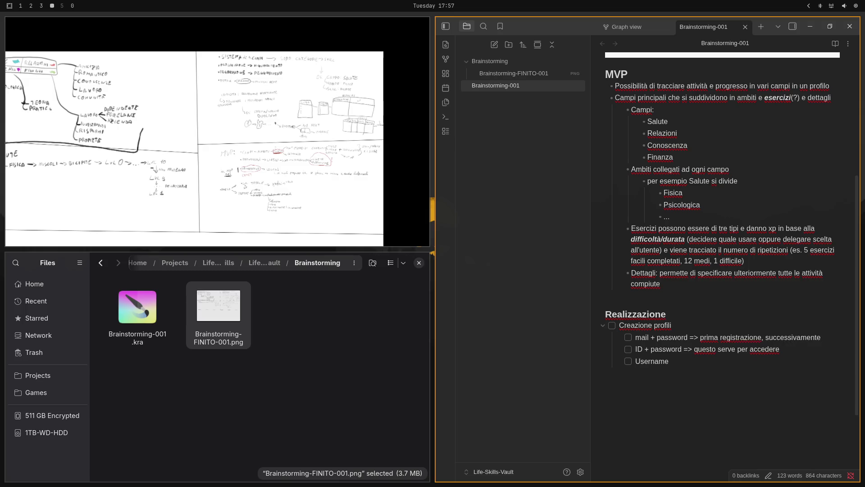
pyautogui.write('la mail ')
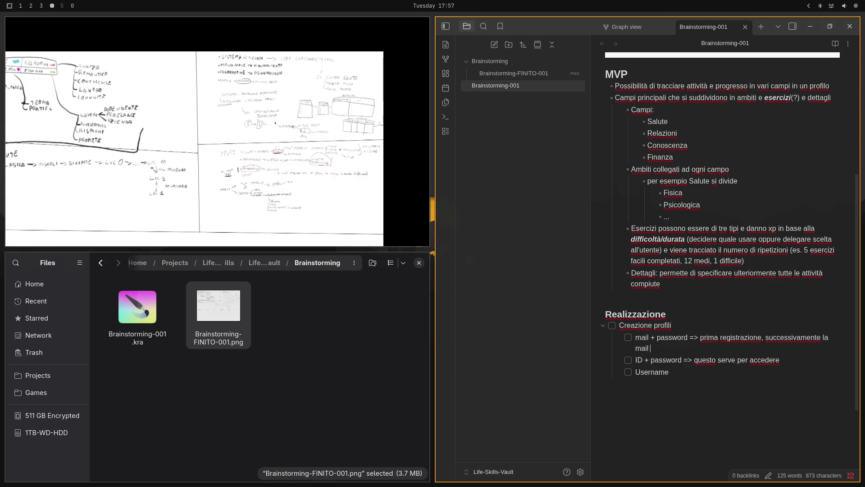
pyautogui.write('pu')
pyautogui.write('ò es')
pyautogui.write('sere ca')
pyautogui.write('mbiata')
pyautogui.write('(f')
pyautogui.write('allback')
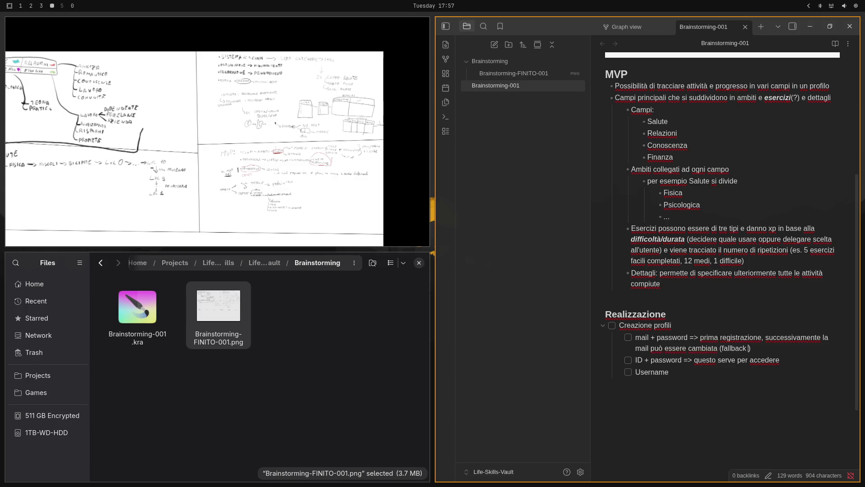
pyautogui.write(' con n')
pyautogui.write('umero di telefon')
pyautogui.write('o / 2fa')
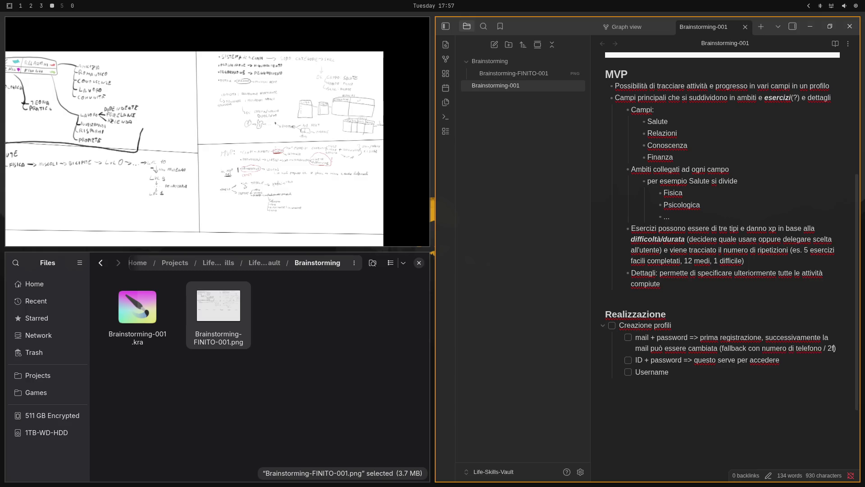
pyautogui.write('?')
# - Explain mail changes with phone/2FA fallback and that Username takes a name or nickname for greetings
pyautogui.press('BackSpace')
pyautogui.press('BackSpace')
pyautogui.press('BackSpace')
pyautogui.write('FA')
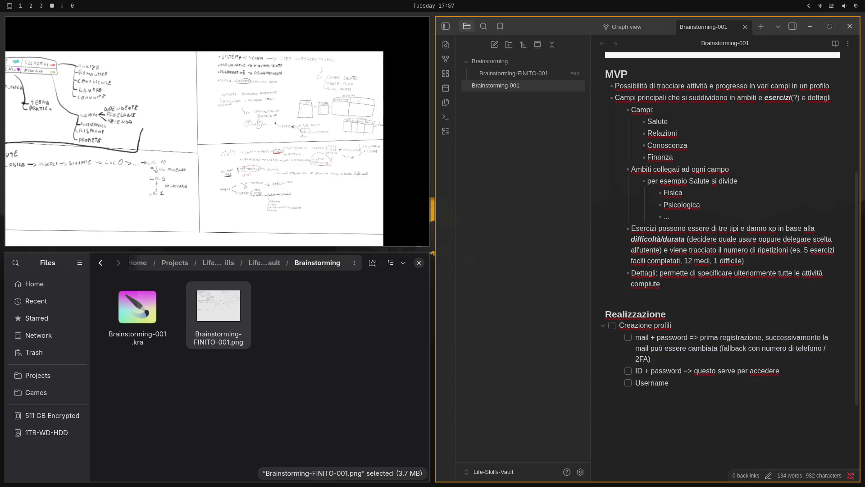
pyautogui.write('?')
pyautogui.write('*')
pyautogui.write('(')
pyautogui.write('(')
pyautogui.press('BackSpace')
pyautogui.write('Nome e')
pyautogui.press('BackSpace')
pyautogui.press('BackSpace')
pyautogui.write('(e ')
pyautogui.write('cognome) ')
pyautogui.write('oppure ')
pyautogui.write('s')
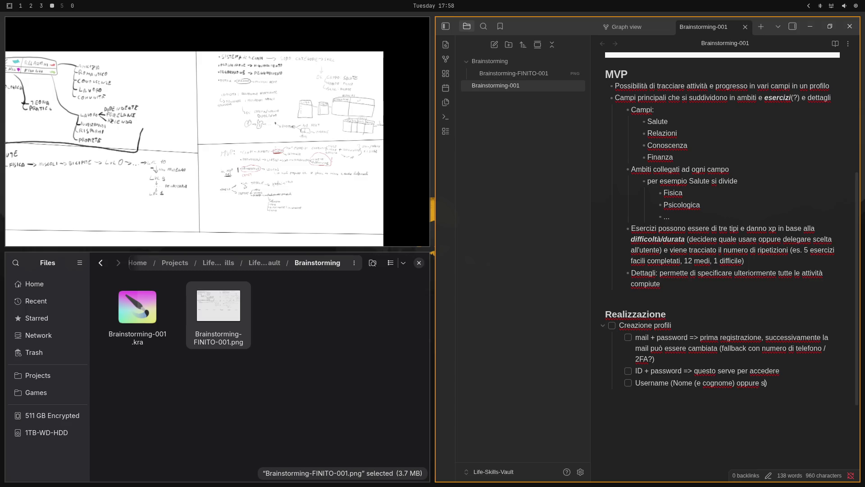
pyautogui.write('oprann')
pyautogui.write('ome da us')
pyautogui.write('are per ')
pyautogui.write('i greeting')
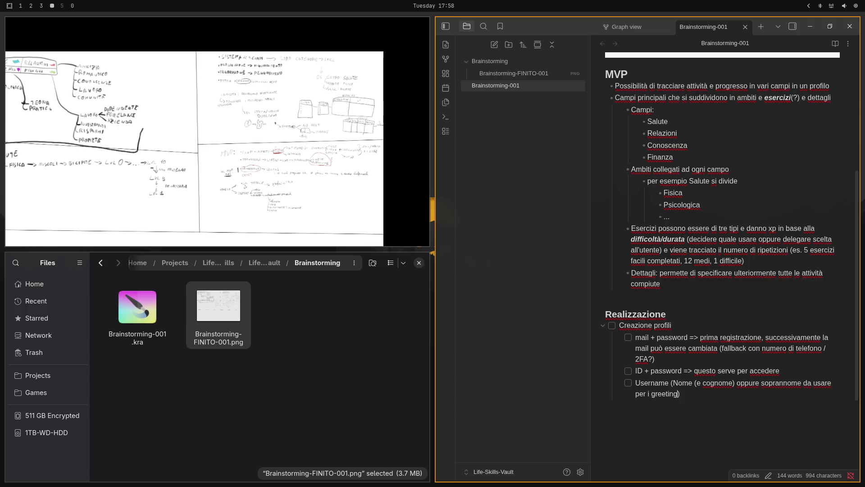
pyautogui.write('s')
pyautogui.press('Return')
pyautogui.write('L')
pyautogui.write('vl')
pyautogui.write(' totale')
# - Merge the XP line into 'Lvl totale e XP totali' and nest the note on deriving level from XP beneath it
pyautogui.press('Return')
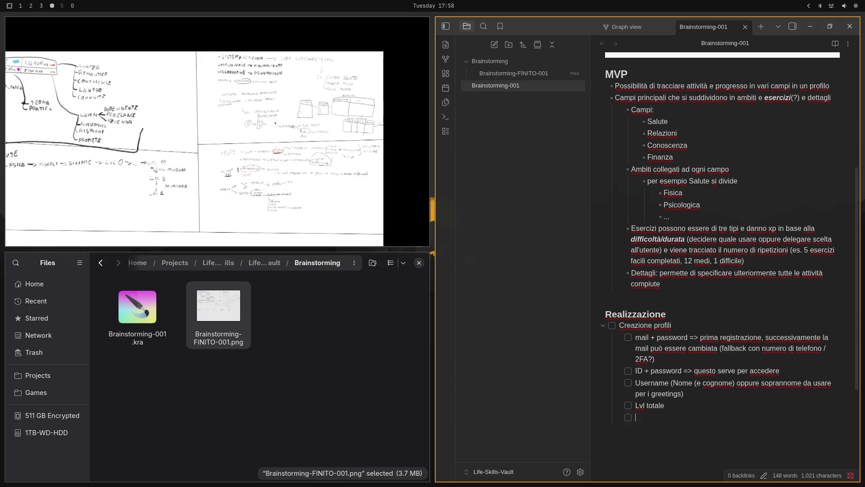
pyautogui.write('Xp to')
pyautogui.write('tali')
pyautogui.write(' e')
pyautogui.press('Delete')
pyautogui.press('Delete')
pyautogui.press('Delete')
pyautogui.press('Delete')
pyautogui.press('Delete')
pyautogui.press('Delete')
pyautogui.press('Delete')
pyautogui.write('XP totali, ')
pyautogui.write('probabi')
pyautogui.write('lmente')
pyautogui.write(' è meglio')
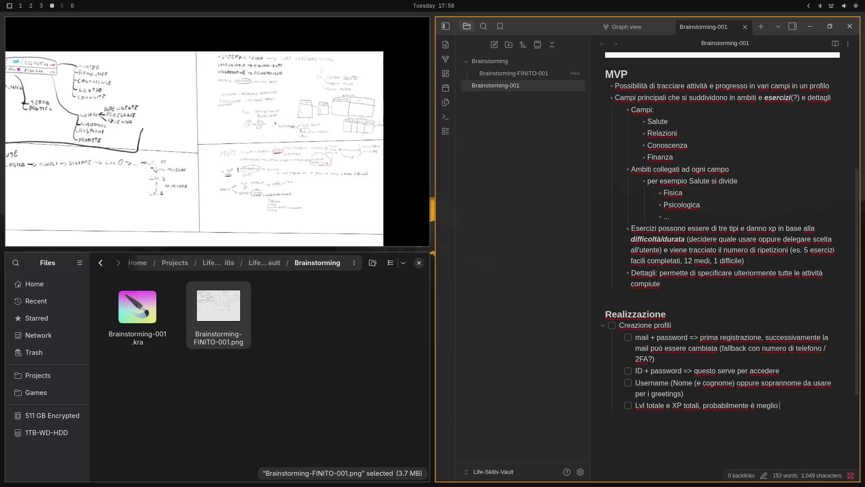
pyautogui.write(' fare')
pyautogui.press('Delete')
pyautogui.press('Return')
pyautogui.press('Tab')
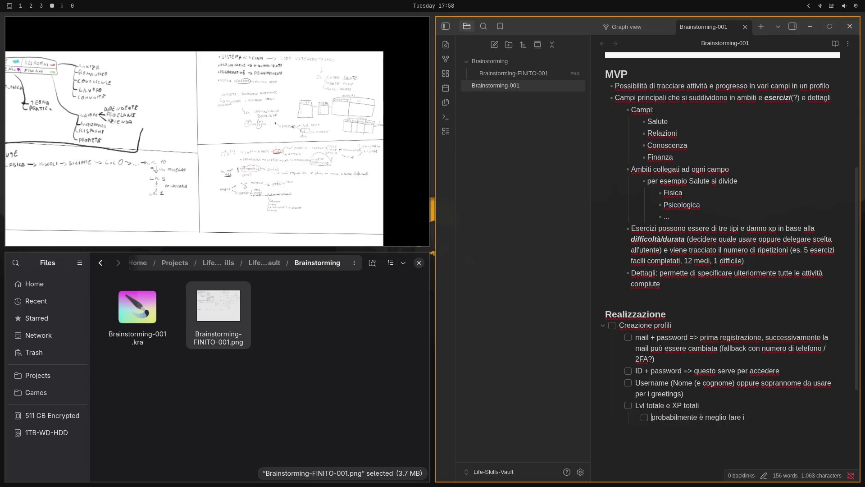
pyautogui.write('l l')
pyautogui.write('ivel')
pyautogui.write('lo ')
pyautogui.write('calcola')
pyautogui.write('to in')
pyautogui.press('BackSpace')
pyautogui.press('BackSpace')
pyautogui.write('da')
pyautogui.write('gli xp')
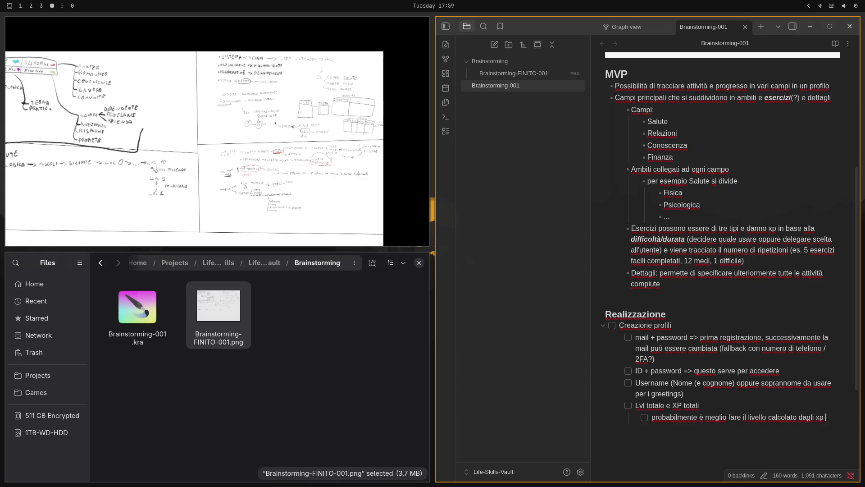
pyautogui.write(' seguento')
pyautogui.press('BackSpace')
pyautogui.press('BackSpace')
pyautogui.write('do una fu')
pyautogui.write('nzione?')
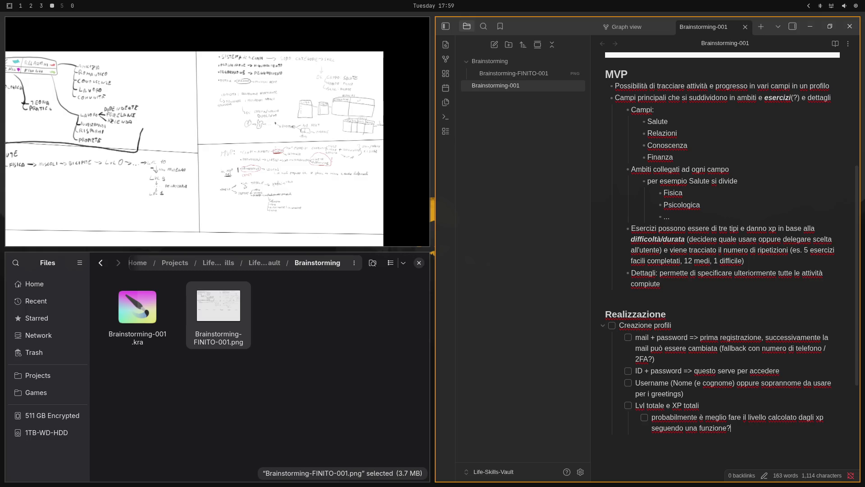
# - Add nested sub-items under it ending with 'Funzione lineare o esponenziale'
pyautogui.press('Return')
pyautogui.write('Oppure')
pyautogui.hotkey('ctrl', 'BackSpace')
pyautogui.write('XP e ')
pyautogui.write('LVL ')
pyautogui.write('sono ')
pyautogui.write('collegati ')
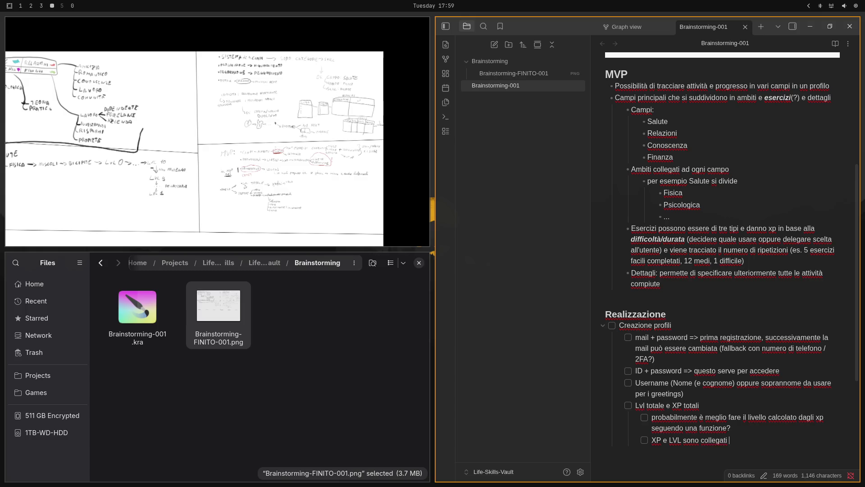
pyautogui.write('stretta')
pyautogui.write('ment')
pyautogui.write('e - ')
pyautogui.write('uno in')
pyautogui.write('ferito da')
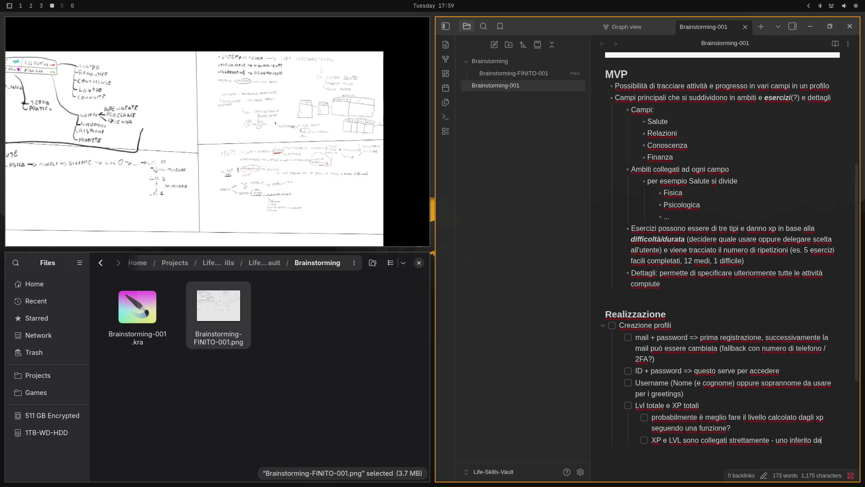
pyautogui.write("ll'al")
pyautogui.write('tro')
pyautogui.press('Return')
pyautogui.press('Tab')
pyautogui.write('Funzione ')
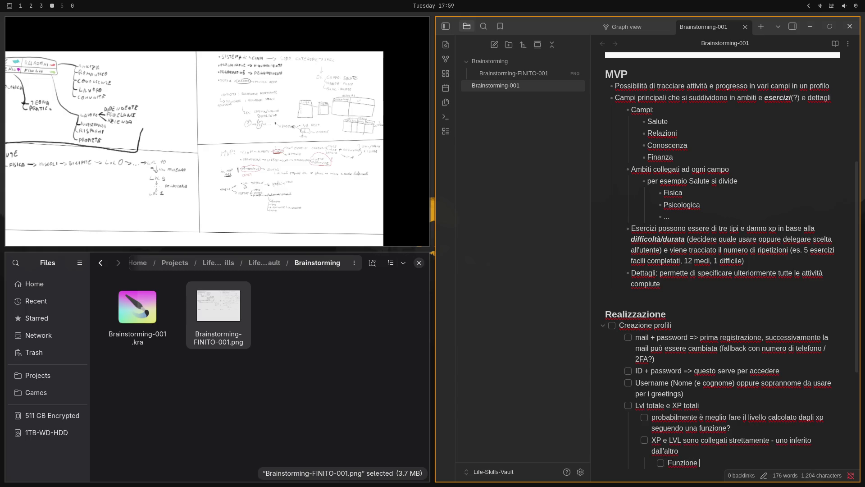
pyautogui.write('lineare o ')
pyautogui.write('esponenzil')
pyautogui.press('BackSpace')
pyautogui.write('ale')
pyautogui.scroll(-3, 678, 263)
pyautogui.scroll(2, 236, 114)
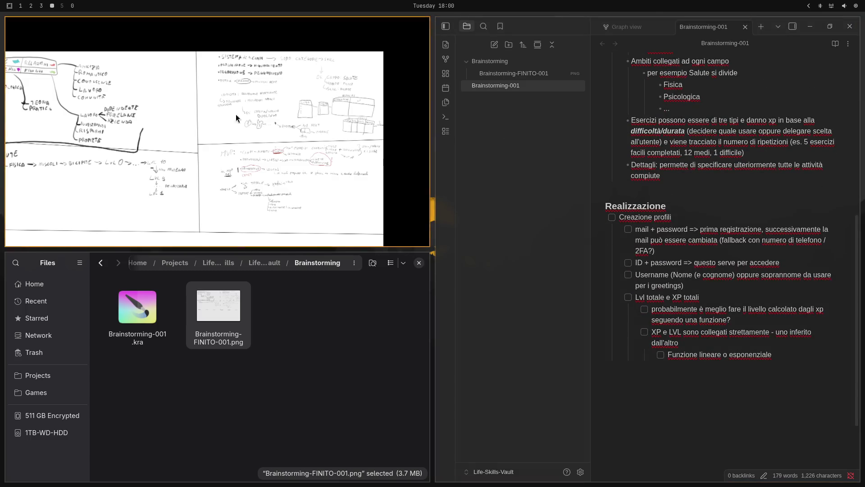
pyautogui.scroll(2, 297, 145)
pyautogui.scroll(2, 254, 119)
pyautogui.scroll(2, 257, 120)
pyautogui.scroll(2, 258, 118)
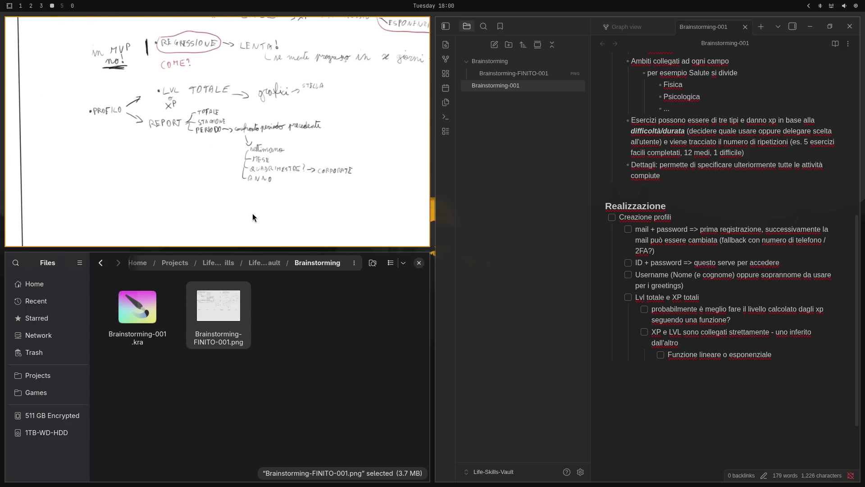
pyautogui.scroll(3, 249, 164)
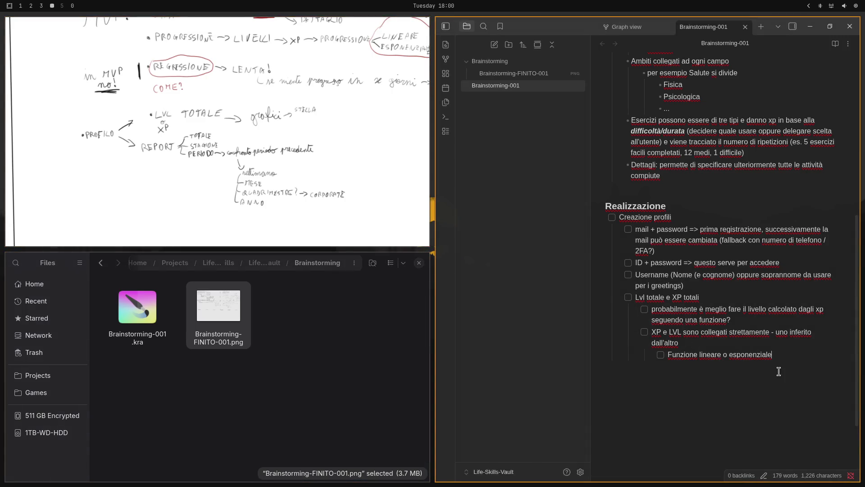
# - Add the outdented item 'Reportistica? - SECONDO MOMENTO' after the Lvl totale group
pyautogui.press('Return')
pyautogui.hotkey('shift', 'Tab')
pyautogui.hotkey('shift', 'Tab')
pyautogui.write('R')
pyautogui.write('eporti')
pyautogui.write('stica? -')
pyautogui.write(' SECONDO')
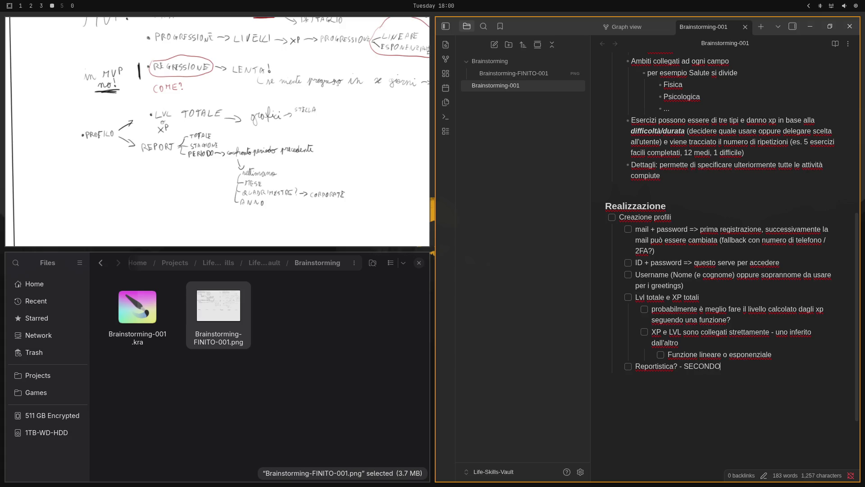
pyautogui.write(' MOMENTO')
# - Nest Totale, Stagione and Periodo under Reportistica?, with Custom and Fisso under Periodo
pyautogui.press('Return')
pyautogui.press('Tab')
pyautogui.write('Tot')
pyautogui.write('ale')
pyautogui.press('Return')
pyautogui.write('Sta')
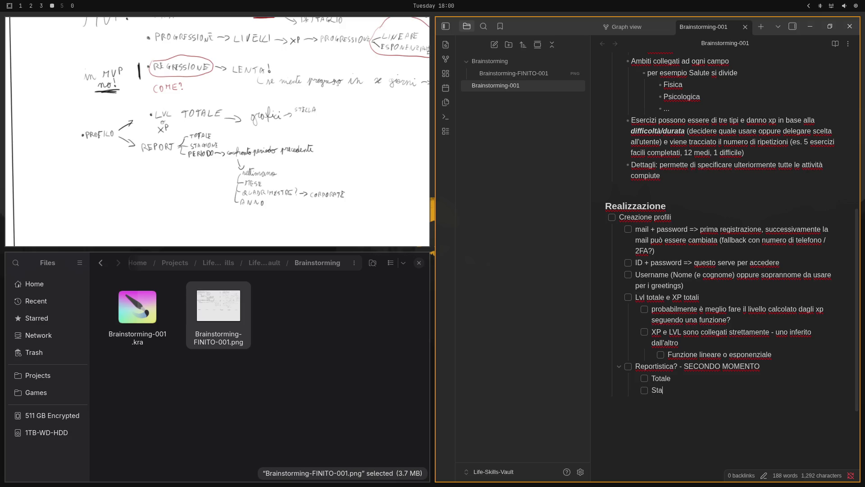
pyautogui.write('gione')
pyautogui.press('Return')
pyautogui.write('Per')
pyautogui.write('d')
pyautogui.press('BackSpace')
pyautogui.write('iod')
pyautogui.write('o')
pyautogui.press('Return')
pyautogui.press('Tab')
pyautogui.write('Custom')
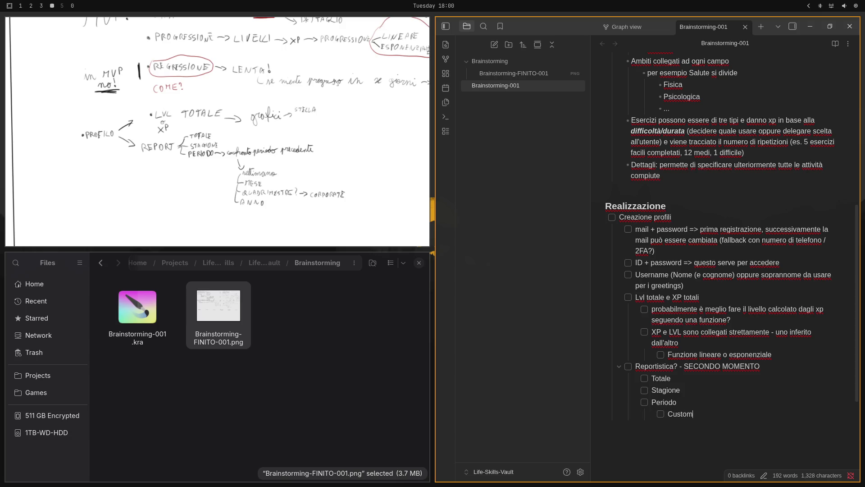
pyautogui.press('Return')
pyautogui.write('Se')
pyautogui.write('tt')
pyautogui.press('BackSpace')
pyautogui.press('BackSpace')
pyautogui.press('BackSpace')
pyautogui.write('Fis')
pyautogui.write('so')
# - Under Fisso list Confronto…, Anno, Quadrimestre??, Mese, Settimana and 'Giorno? - troppo granulare?'
pyautogui.press('Return')
pyautogui.press('Tab')
pyautogui.write('C')
pyautogui.write('onfronto')
pyautogui.write(' con perio')
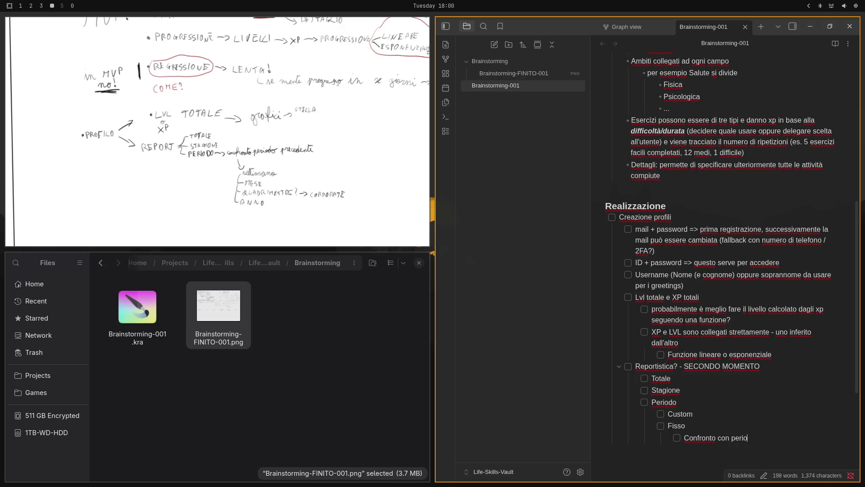
pyautogui.write('do prec')
pyautogui.write('edente')
pyautogui.press('Return')
pyautogui.write('Anno')
pyautogui.press('Return')
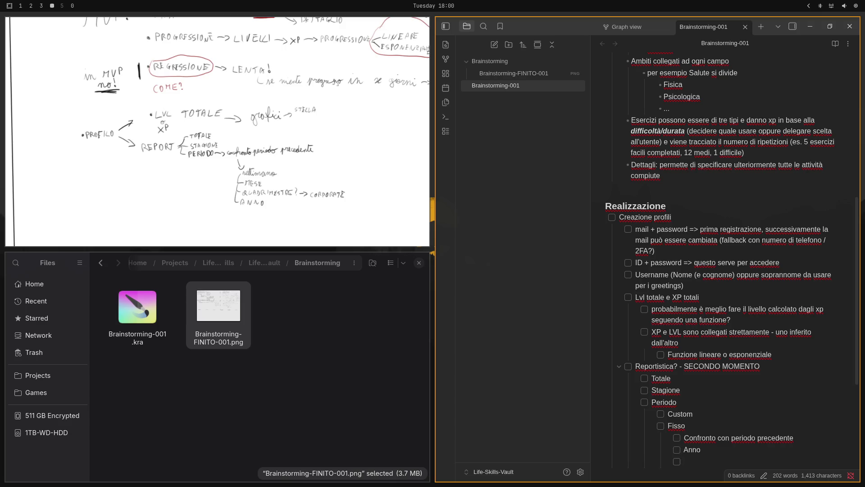
pyautogui.write('Quadrimen')
pyautogui.write('stre')
pyautogui.write('??')
pyautogui.press('Return')
pyautogui.write('Mese')
pyautogui.press('Return')
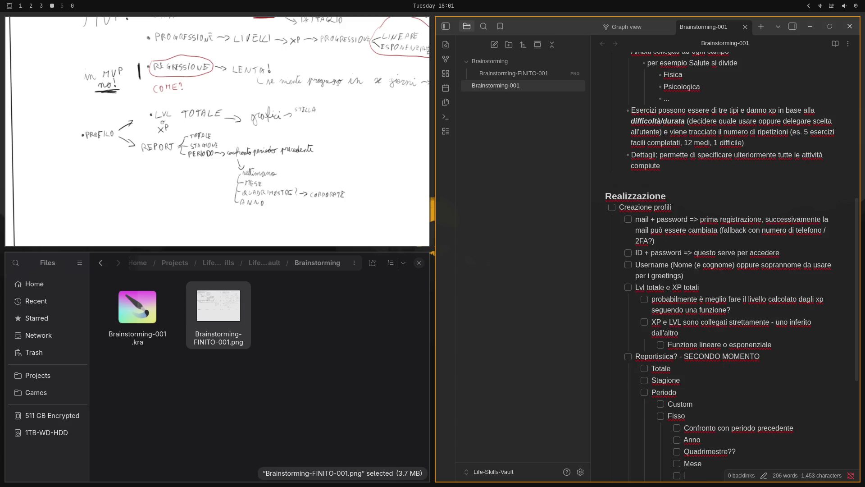
pyautogui.write('Settimana')
pyautogui.press('Return')
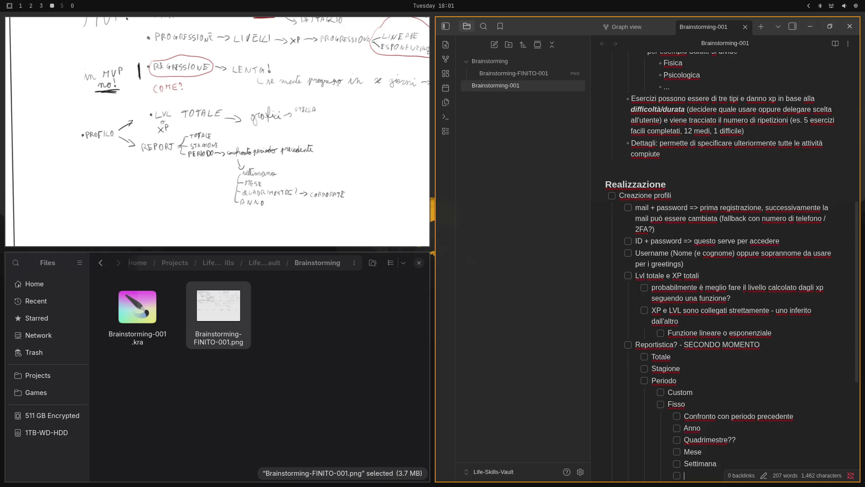
pyautogui.write('Gio')
pyautogui.write('rno?')
pyautogui.scroll(-3, 812, 337)
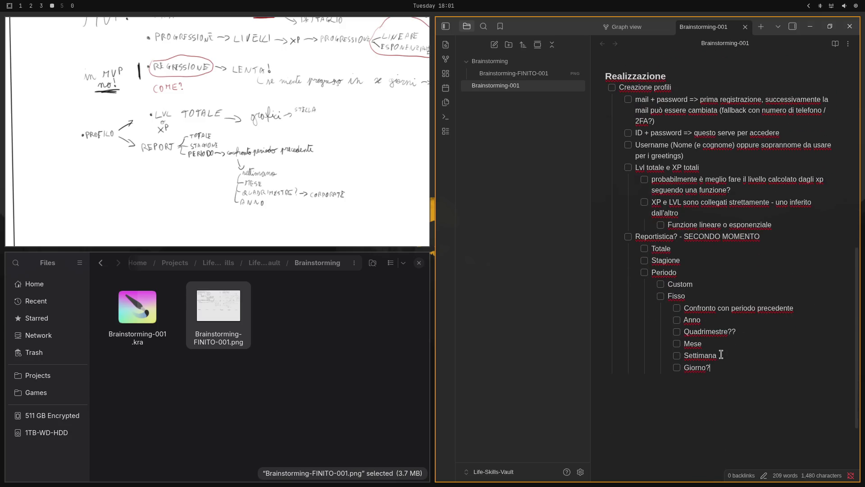
pyautogui.write(' - ')
pyautogui.write('troppo g')
pyautogui.write('ranulare?')
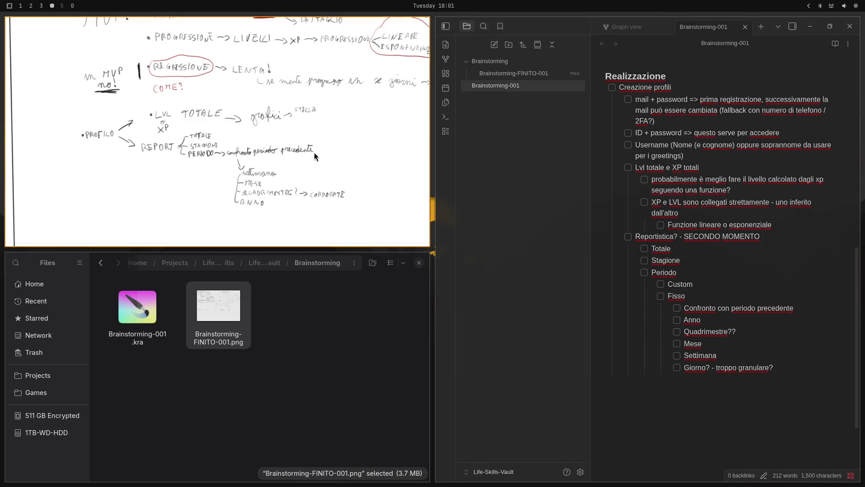
pyautogui.scroll(1, 309, 143)
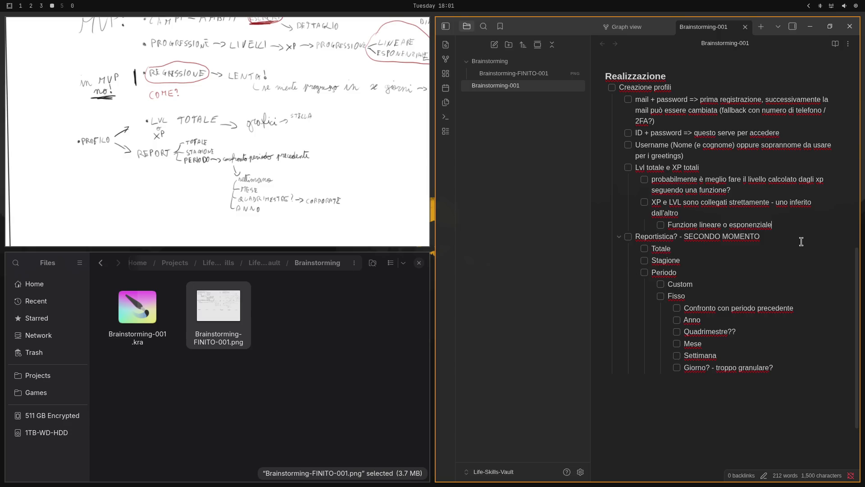
pyautogui.press('Return')
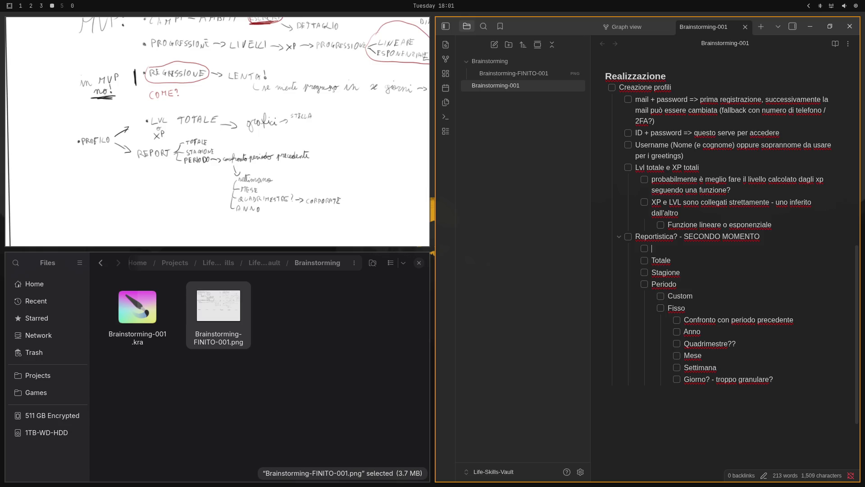
pyautogui.write('Grafici')
# - Under Grafici list Stella, Heatmap? and 'Barre? line chart? qualcosa per mostrare la progressione'
pyautogui.press('Return')
pyautogui.press('Tab')
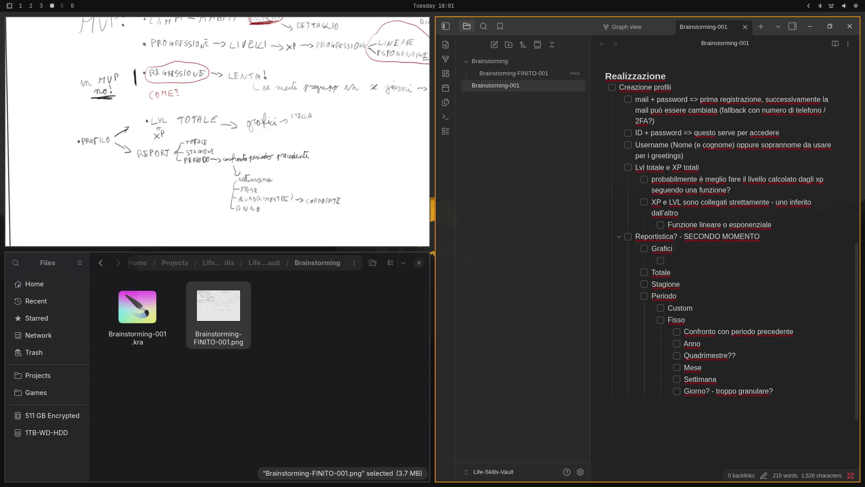
pyautogui.write('Stella')
pyautogui.press('Return')
pyautogui.write('Heat')
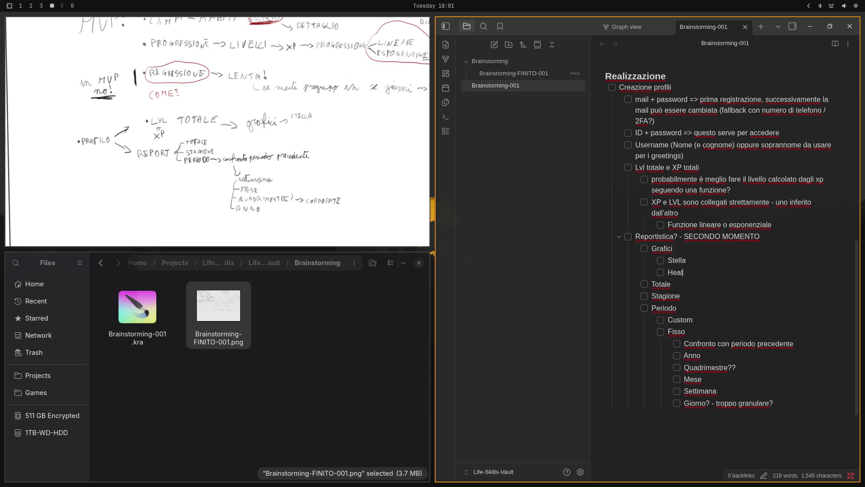
pyautogui.write('Ma')
pyautogui.press('BackSpace')
pyautogui.press('BackSpace')
pyautogui.write('map?')
pyautogui.press('Return')
pyautogui.write('Barr')
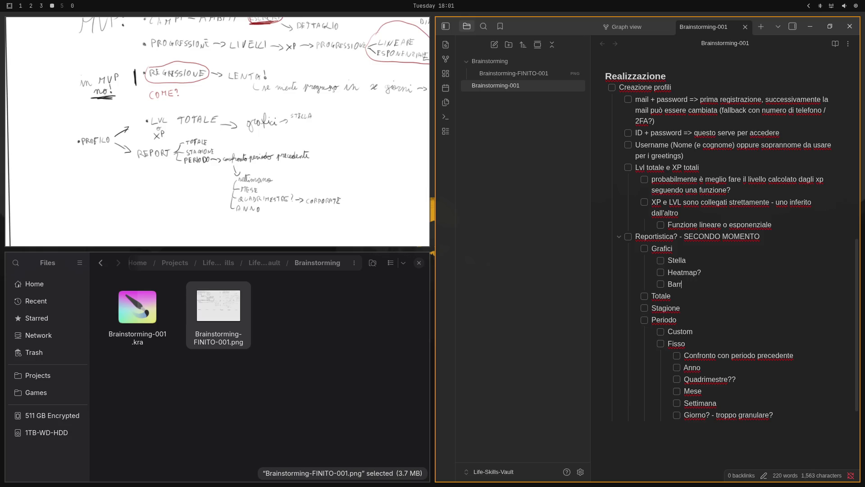
pyautogui.write('e?')
pyautogui.write('qualc')
pyautogui.write('osa per m')
pyautogui.write('os')
pyautogui.hotkey('ctrl', 'BackSpace')
pyautogui.hotkey('ctrl', 'BackSpace')
pyautogui.hotkey('ctrl', 'BackSpace')
pyautogui.write('line chart')
pyautogui.write('? qualc')
pyautogui.write('osa per mostr')
pyautogui.write('are la progr')
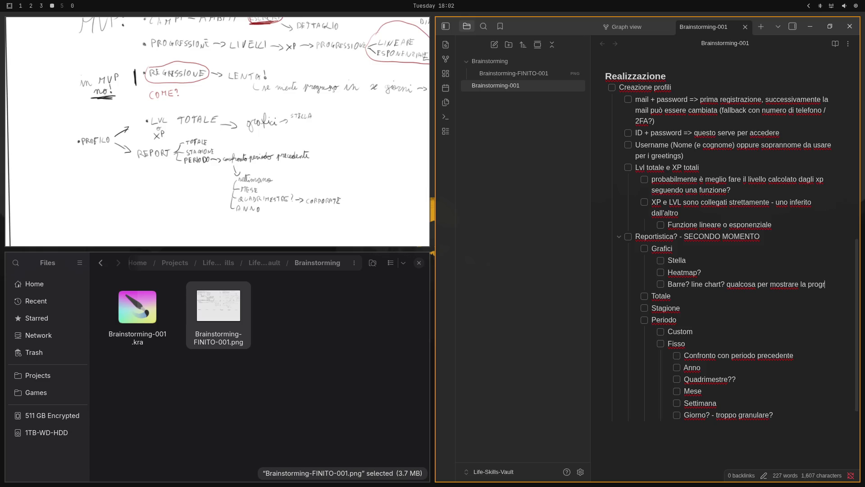
pyautogui.write('essione')
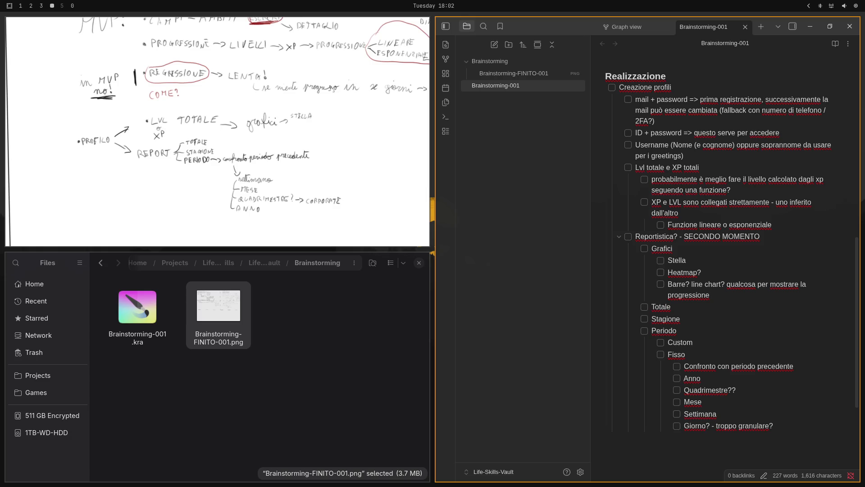
pyautogui.scroll(5, 701, 192)
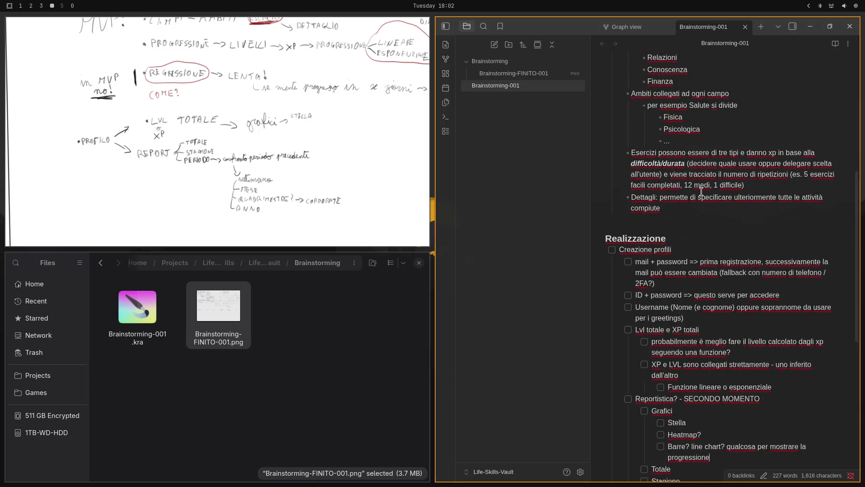
pyautogui.scroll(-2, 701, 193)
pyautogui.scroll(-3, 701, 193)
pyautogui.scroll(1, 701, 193)
pyautogui.scroll(-5, 700, 193)
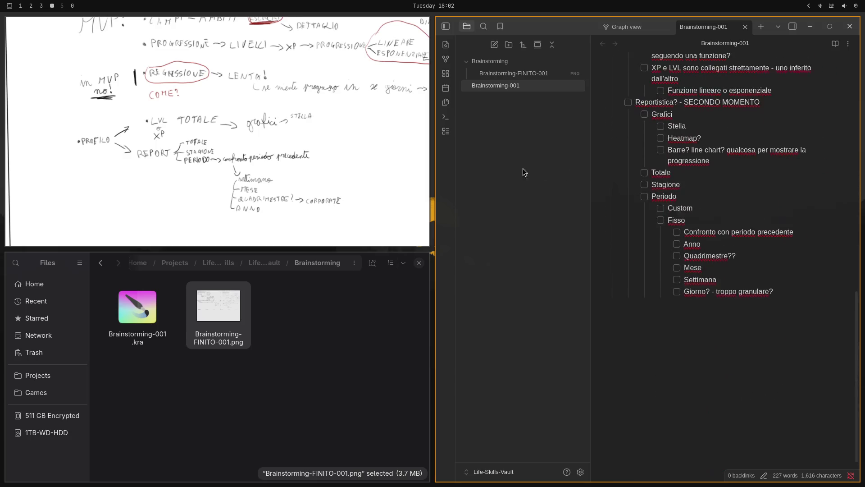
pyautogui.scroll(1, 738, 332)
# - Add a top-level 'Sistema di regressione' item at the end of the note, set off by a blank line
pyautogui.click(783, 360)
pyautogui.press('Return')
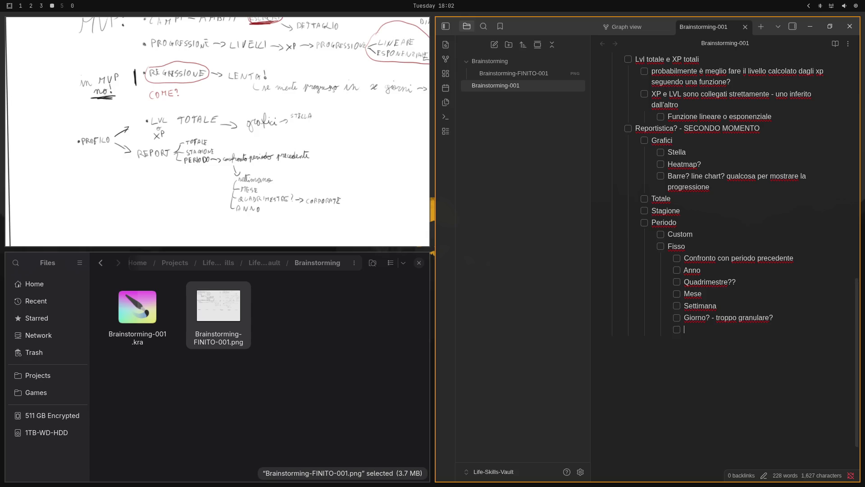
pyautogui.hotkey('shift', 'Tab')
pyautogui.hotkey('shift', 'Tab')
pyautogui.hotkey('shift', 'Tab')
pyautogui.hotkey('shift', 'Tab')
pyautogui.write('Sistema di ')
pyautogui.write('regress')
pyautogui.write('ione')
pyautogui.press('Return')
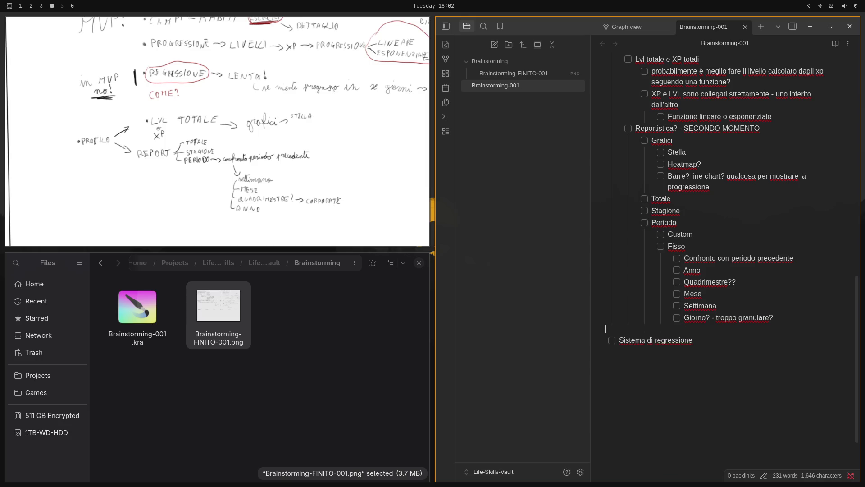
# - Mark it 'SECONDO MOMENTO' and nest 'Pensarci bene a come implementarlo' and 'Dopo x giorni di nessun progresso'
pyautogui.press('Down')
pyautogui.press('End')
pyautogui.write('***')
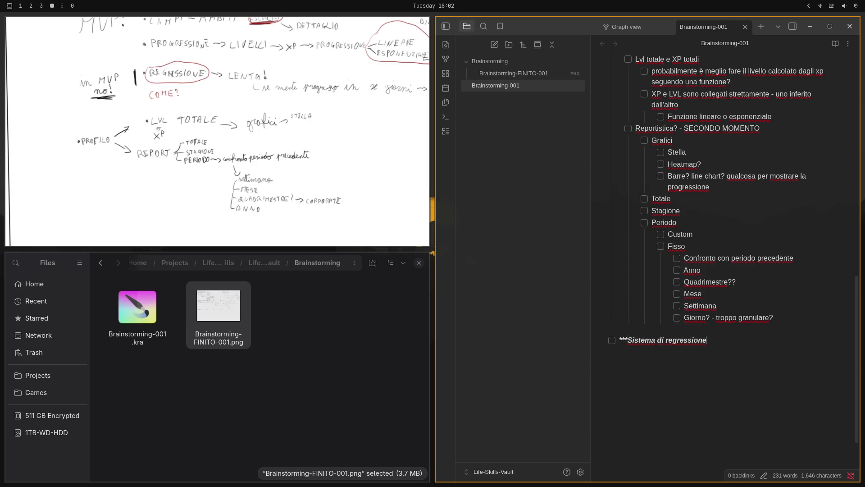
pyautogui.write('*** - SE')
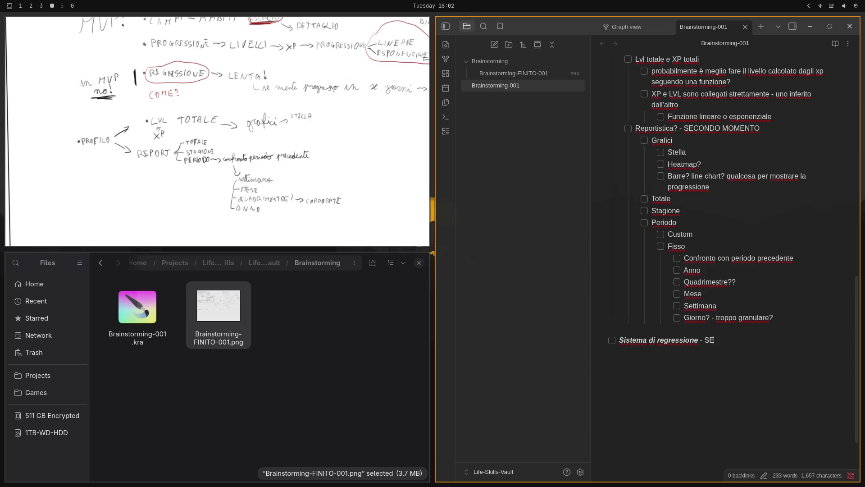
pyautogui.write('CONDO MOMENTO')
pyautogui.press('Return')
pyautogui.press('Tab')
pyautogui.write('Pensa')
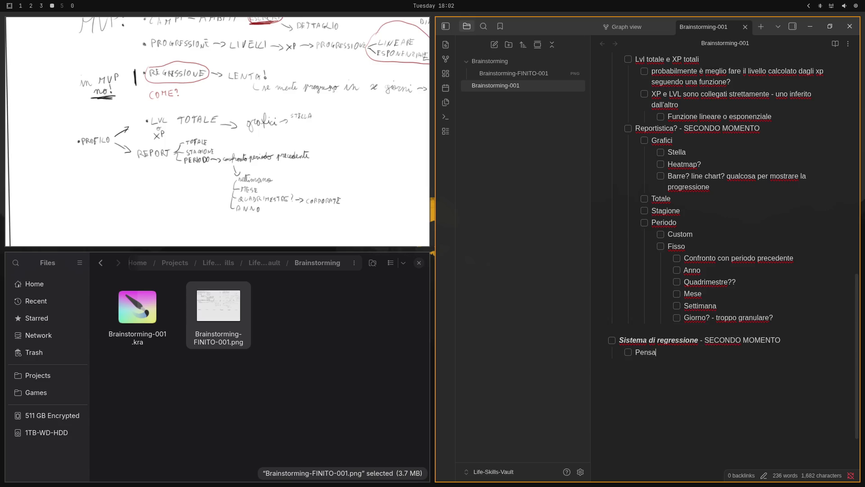
pyautogui.write('rci bene a com')
pyautogui.write('e implement')
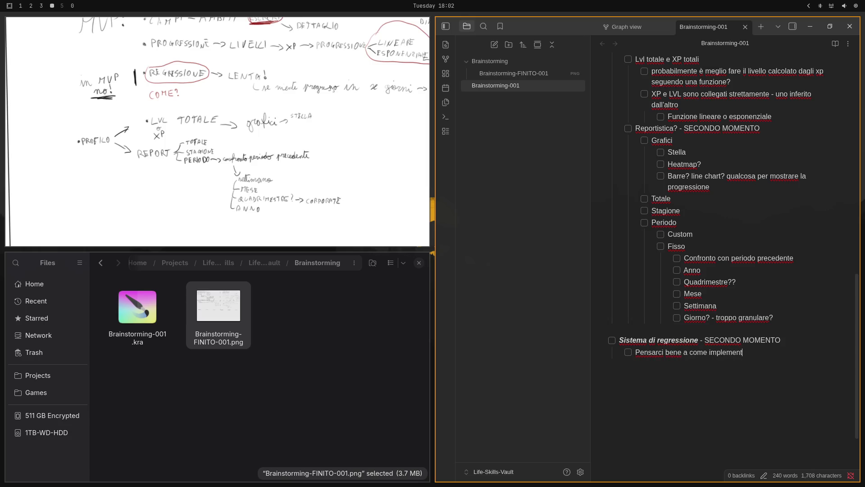
pyautogui.write('arlo')
pyautogui.press('Return')
pyautogui.press('Tab')
pyautogui.write('Dop')
pyautogui.write('o x gio')
pyautogui.write('rni di ')
pyautogui.write('nessun ')
pyautogui.write('progresso')
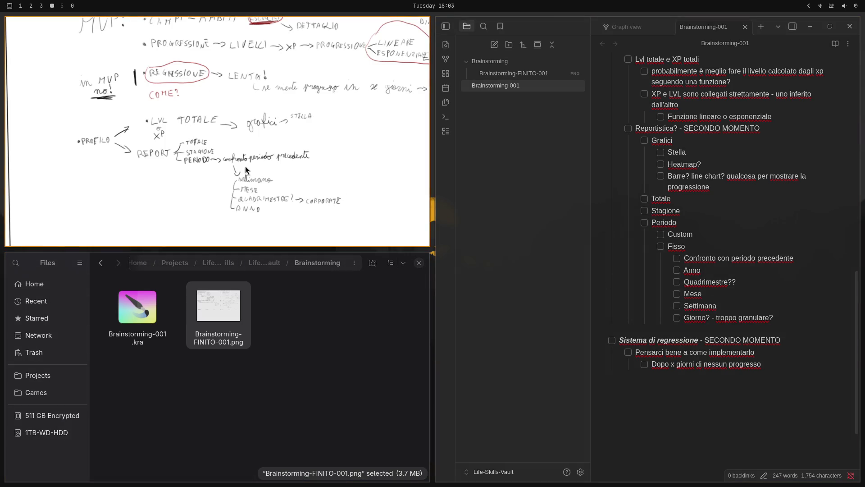
pyautogui.moveTo(285, 146)
pyautogui.mouseDown()
pyautogui.moveTo(246, 106)
pyautogui.moveTo(257, 180)
pyautogui.moveTo(236, 101)
pyautogui.mouseUp()
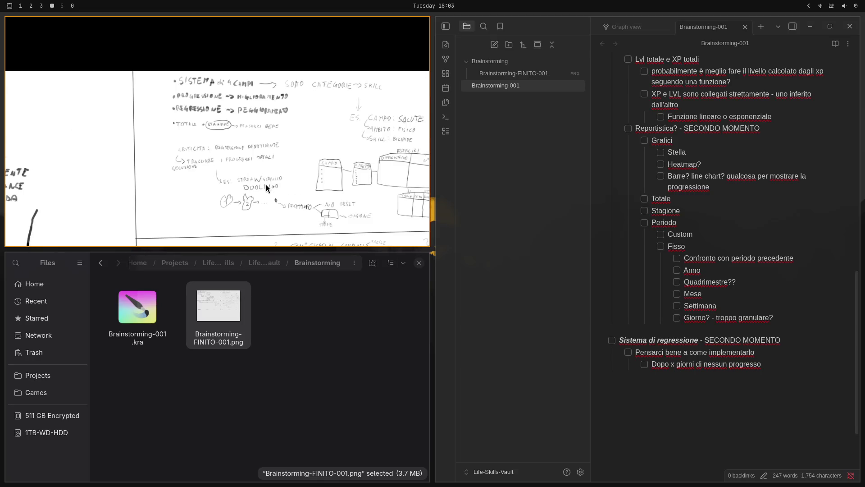
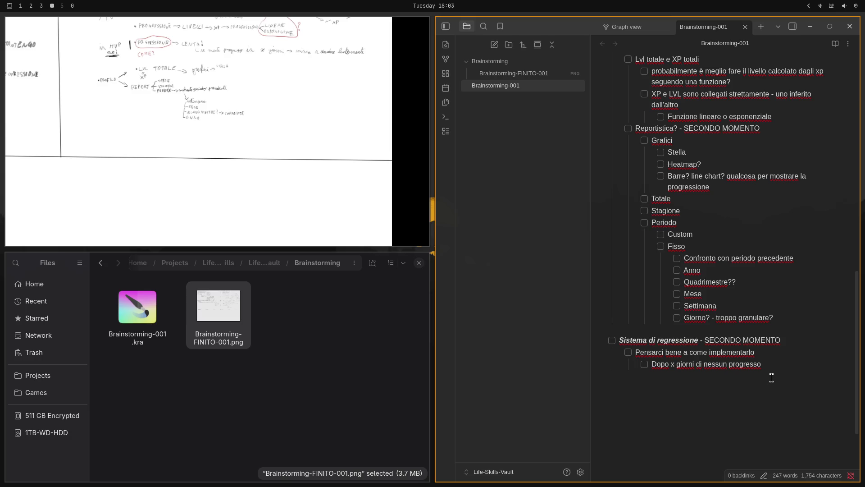
pyautogui.scroll(3, 302, 177)
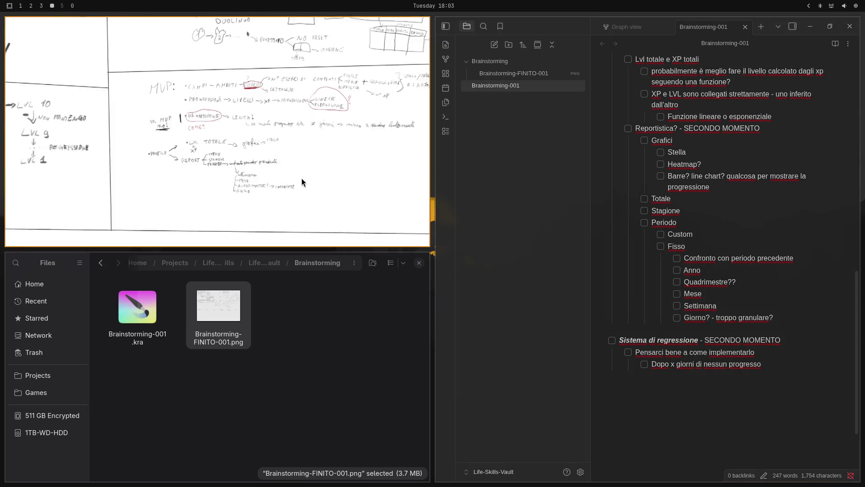
pyautogui.hscroll(-3, 303, 179)
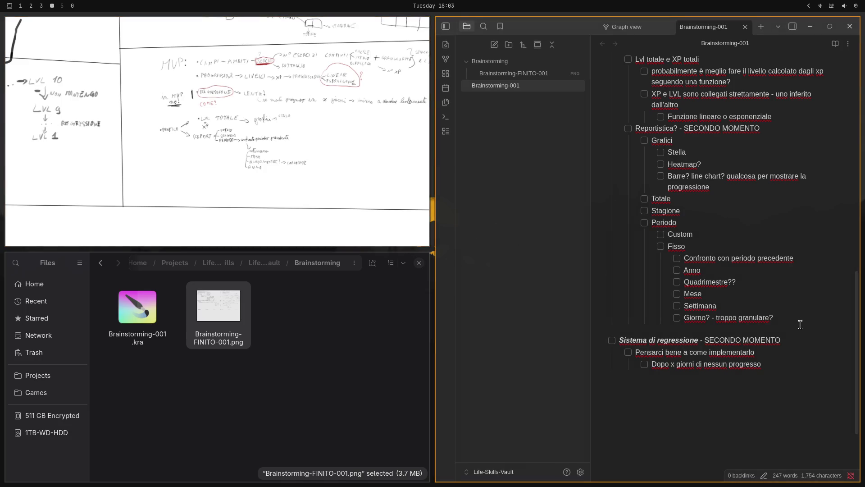
pyautogui.moveTo(699, 340)
pyautogui.write(' in')
pyautogui.write("izi a perdere un po' di xp -")
pyautogui.write('>')
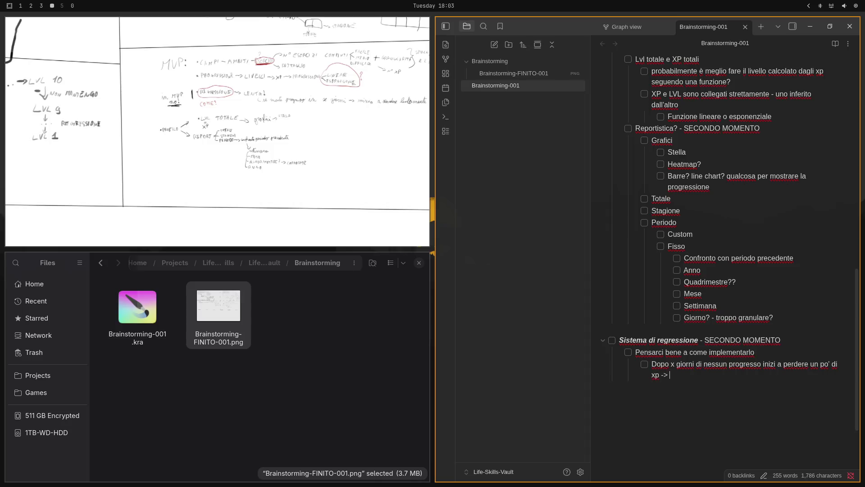
pyautogui.write(' viene tracci')
pyautogui.write('ato in')
pyautogui.scroll(5, 803, 125)
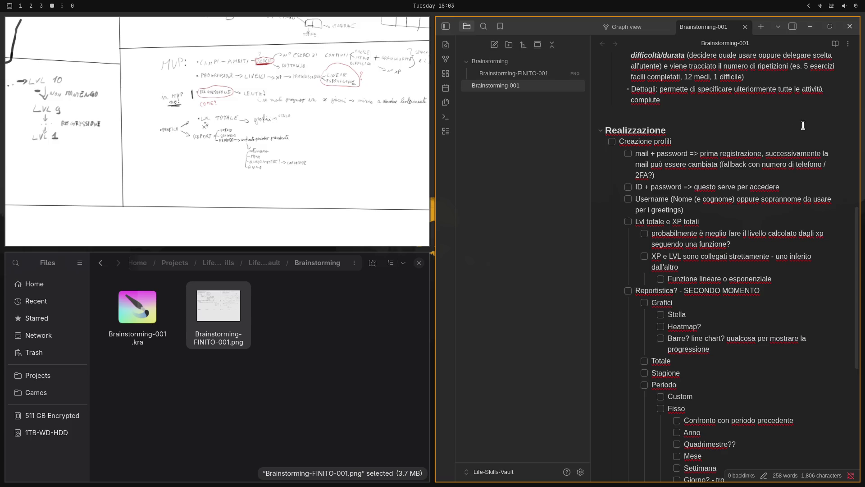
pyautogui.scroll(2, 803, 125)
pyautogui.scroll(1, 803, 125)
pyautogui.scroll(3, 803, 125)
pyautogui.scroll(2, 804, 129)
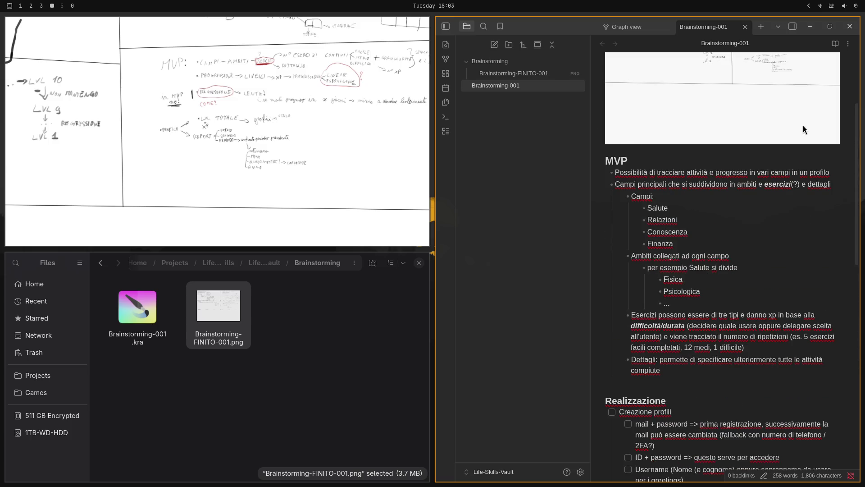
pyautogui.scroll(-5, 803, 124)
pyautogui.scroll(2, 803, 125)
pyautogui.scroll(3, 803, 125)
pyautogui.scroll(-2, 802, 125)
pyautogui.scroll(-10, 802, 125)
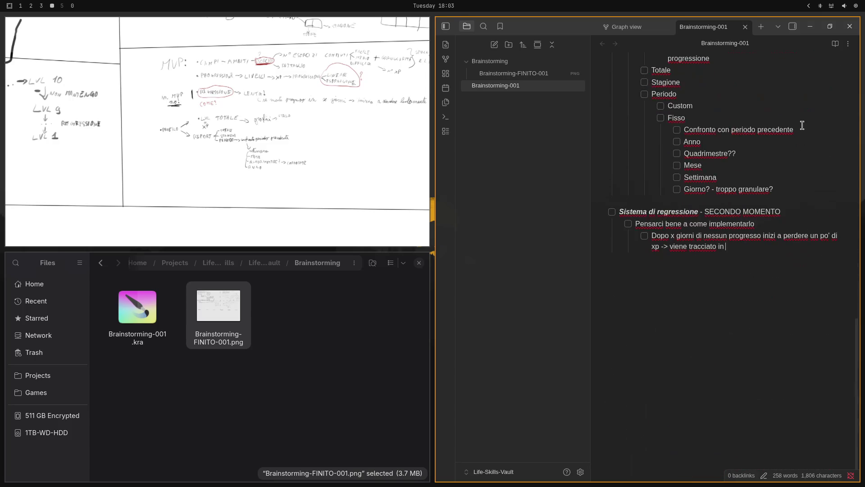
pyautogui.write('**')
pyautogui.write('**')
pyautogui.write('**')
pyautogui.write('eser')
pyautogui.write('cizi')
pyautogui.write(' )o')
# - Write that xp loss is tracked in ***esercizi*** and add the 'Perdita' category parenthetical, fixing typos
pyautogui.press('BackSpace')
pyautogui.press('BackSpace')
pyautogui.write('(ol')
pyautogui.write('tre ai 3')
pyautogui.write(' livelli')
pyautogui.write(' base e')
pyautogui.press('BackSpace')
pyautogui.press('BackSpace')
pyautogui.write('+ ')
pyautogui.write('granular')
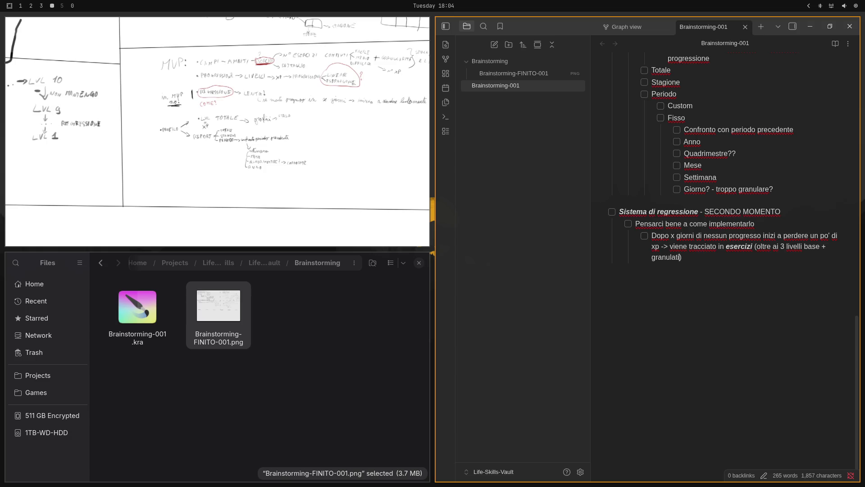
pyautogui.write('i c')
pyautogui.write('l')
pyautogui.write('è ')
pyautogui.write('categ')
pyautogui.write('oria extra ')
pyautogui.write('""P')
pyautogui.write('er')
pyautogui.write('t')
pyautogui.write('a')
pyautogui.write('" ine')
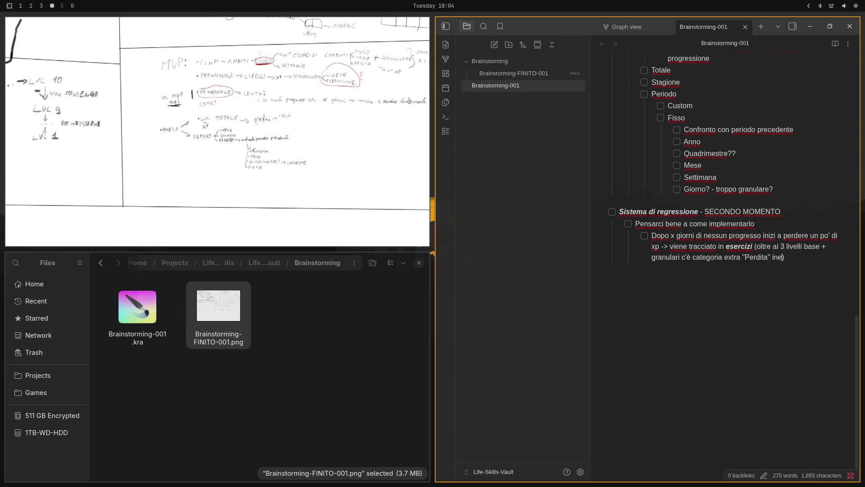
pyautogui.write('rente a quanti ')
pyautogui.write('giorni se')
pyautogui.write('nza progres')
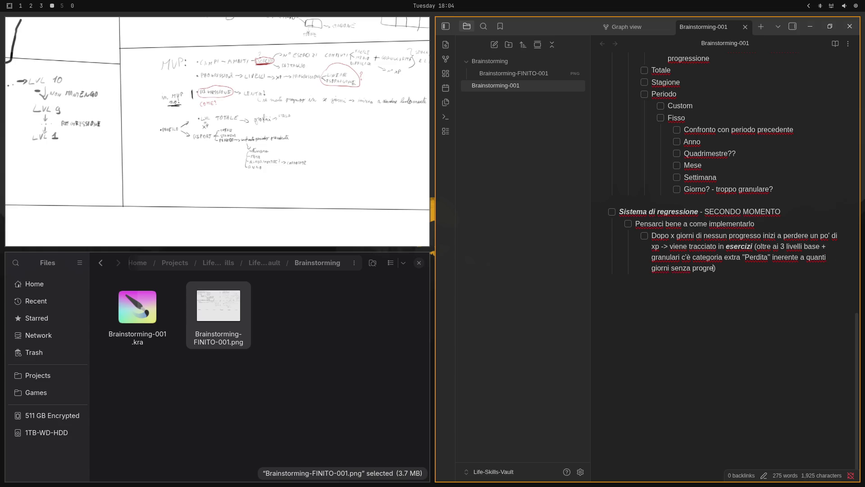
pyautogui.write('si')
pyautogui.write('- ')
pyautogui.write('se 10')
pyautogui.write(' giorni sen')
pyautogui.write('za ')
pyautogui.write('alcu')
pyautogui.write('na')
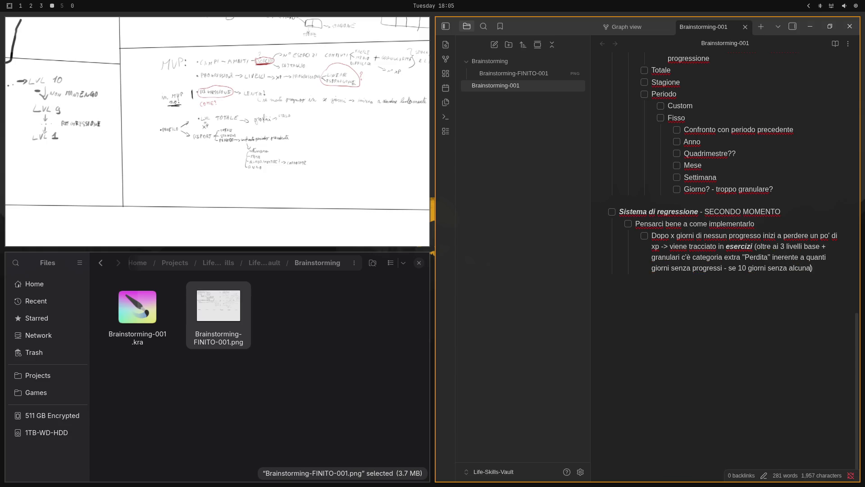
# - Reword the rule to use Y days without progress instead of a fixed number or X placeholder
pyautogui.press('BackSpace')
pyautogui.press('BackSpace')
pyautogui.write('migliorame')
pyautogui.write('nti')
pyautogui.press('BackSpace')
pyautogui.press('BackSpace')
pyautogui.write('x')
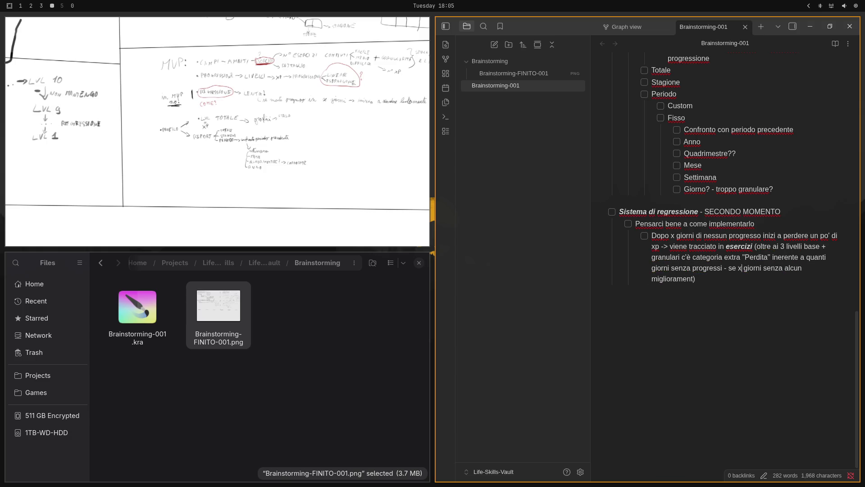
pyautogui.press('BackSpace')
pyautogui.write('i')
pyautogui.write('oramento ')
pyautogui.write('allor')
pyautogui.write('a avremmo ')
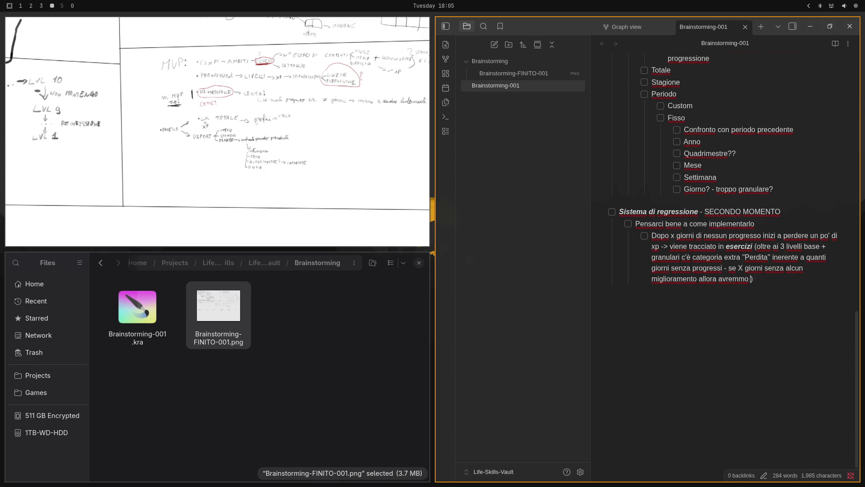
pyautogui.write('X')
pyautogui.press('BackSpace')
pyautogui.write('Y')
pyautogui.press('BackSpace')
pyautogui.write('Y x')
pyautogui.write(' *')
pyautogui.write('**')
pyautogui.write(' *')
pyautogui.write('**')
pyautogui.write('mol')
pyautogui.write('tip')
pyautogui.write('licatore')
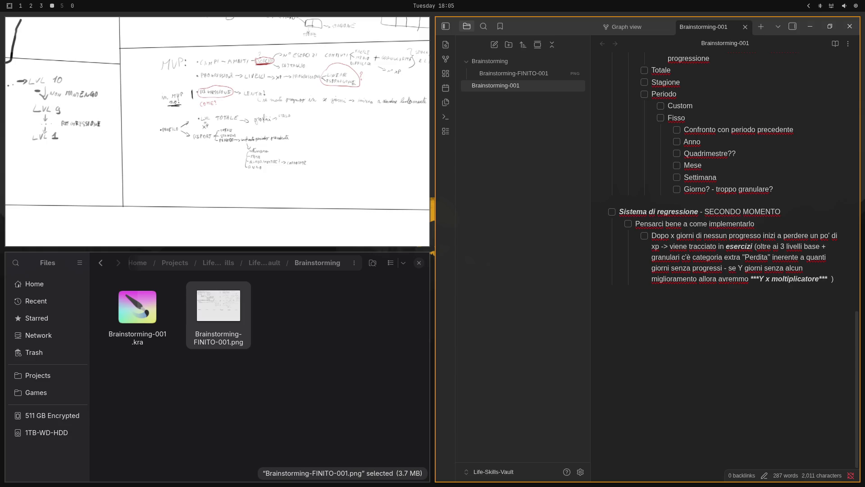
# - Finish the bold-italic formula 'Y x moltiplicatore = Z xp persi per "letargo"' and tidy the line ending
pyautogui.press('Right')
pyautogui.press('Right')
pyautogui.press('Right')
pyautogui.write('=')
pyautogui.press('BackSpace')
pyautogui.press('BackSpace')
pyautogui.write('= ')
pyautogui.write('Z')
pyautogui.write(' xp ')
pyautogui.write('persi p')
pyautogui.write('er')
pyautogui.write(' letar')
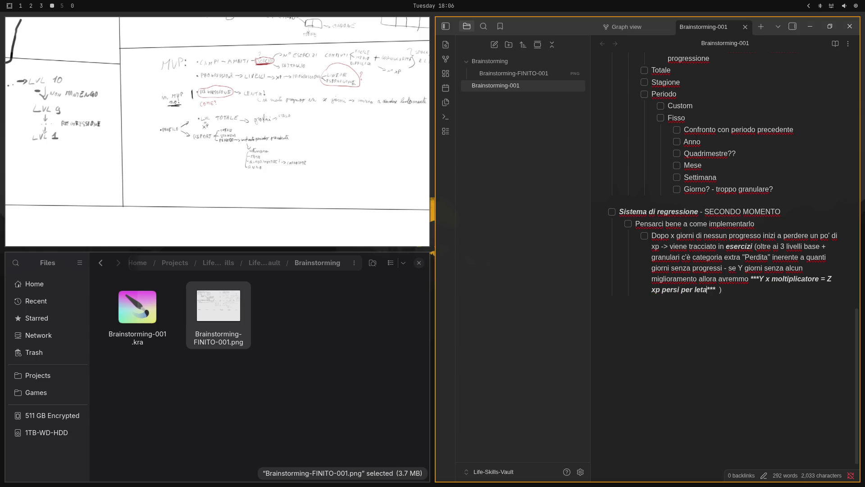
pyautogui.write('go')
pyautogui.write('"')
pyautogui.write('"')
pyautogui.press('End')
pyautogui.press('BackSpace')
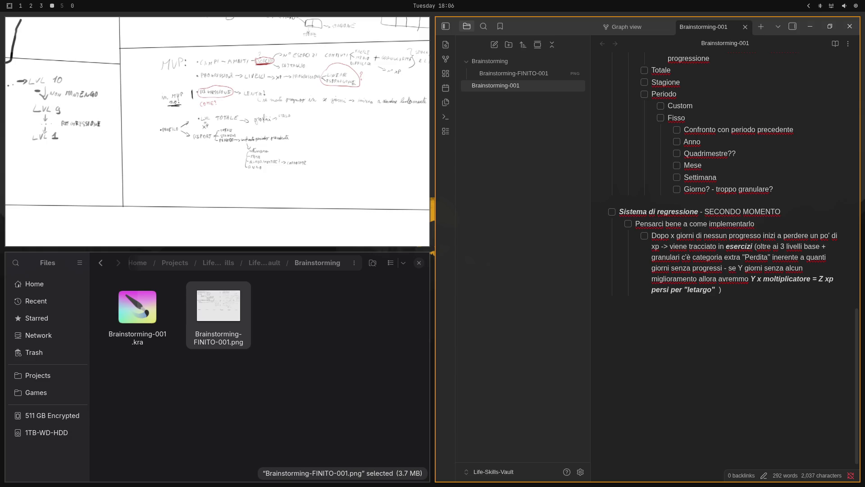
pyautogui.press('BackSpace')
pyautogui.press('BackSpace')
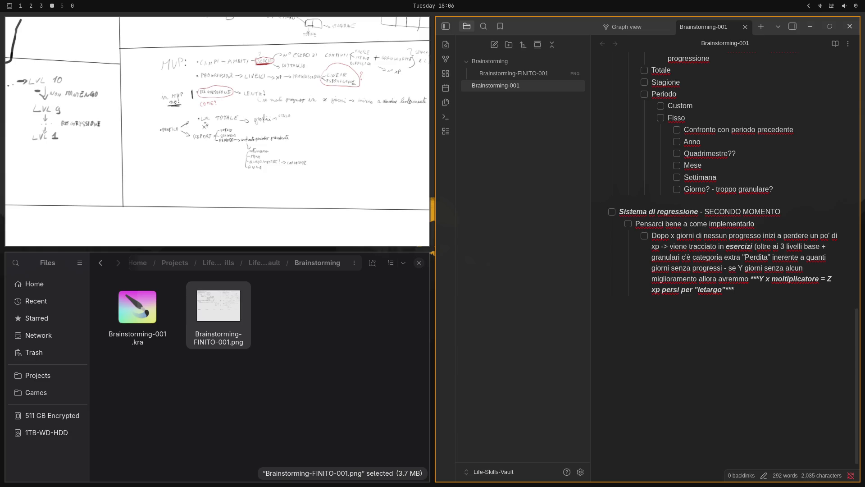
pyautogui.write(')')
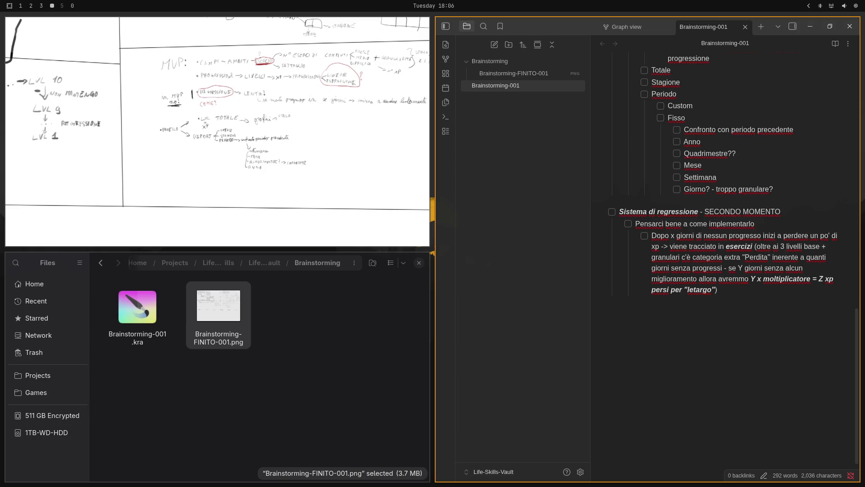
# - Add checklist items 'Totale vs Stagione' and an indented 'Intacca solo la stagione, mai il totale'
pyautogui.press('Return')
pyautogui.write('ntacca s')
pyautogui.write('olo la')
pyautogui.write(' stagione')
pyautogui.write(', mai il')
pyautogui.write(' totale')
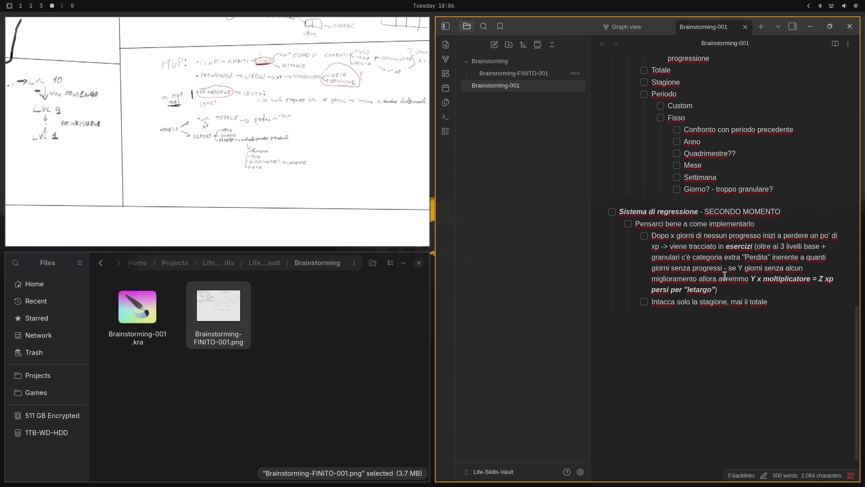
pyautogui.moveTo(812, 229)
pyautogui.press('Return')
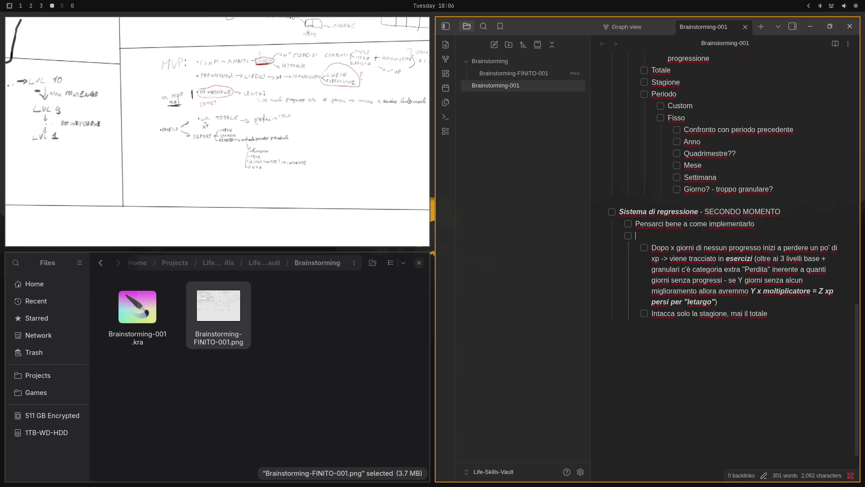
pyautogui.press('Tab')
pyautogui.write('St')
pyautogui.press('BackSpace')
pyautogui.press('BackSpace')
pyautogui.write('Totale')
pyautogui.write(' vs Stagione')
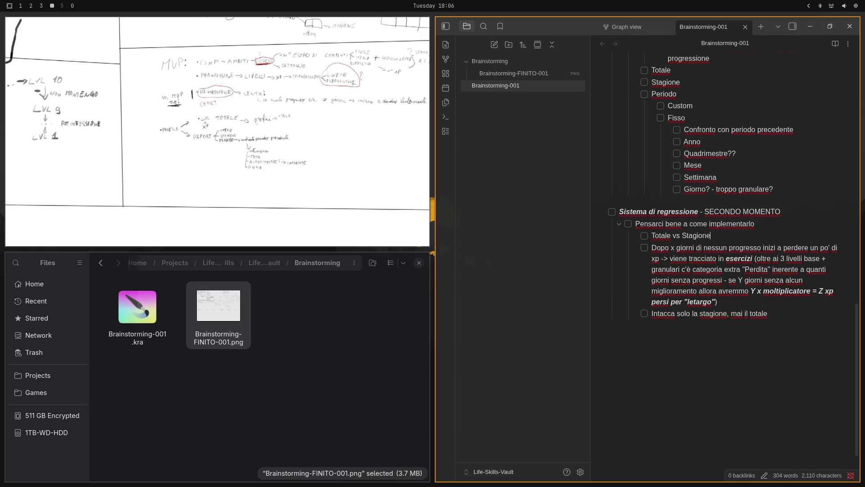
pyautogui.write('?')
pyautogui.scroll(3, 703, 120)
pyautogui.scroll(2, 704, 120)
pyautogui.scroll(3, 703, 120)
pyautogui.scroll(-3, 704, 119)
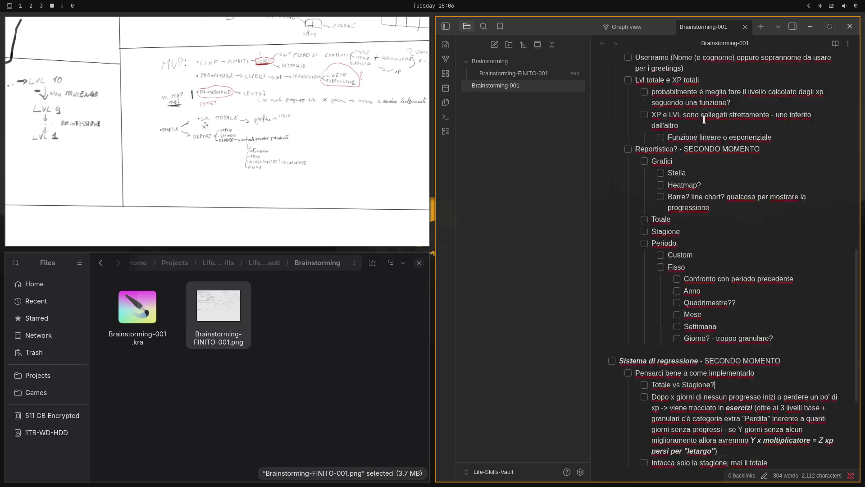
pyautogui.scroll(-2, 704, 119)
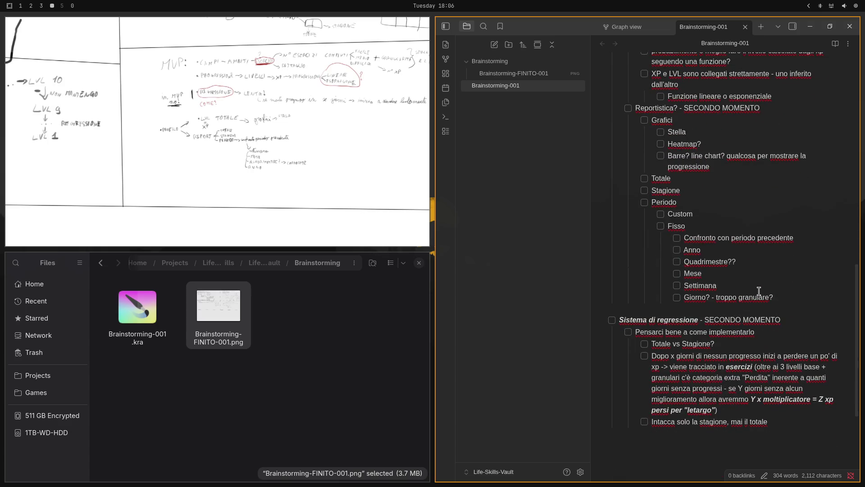
pyautogui.scroll(3, 799, 294)
pyautogui.scroll(5, 798, 293)
pyautogui.scroll(-5, 799, 293)
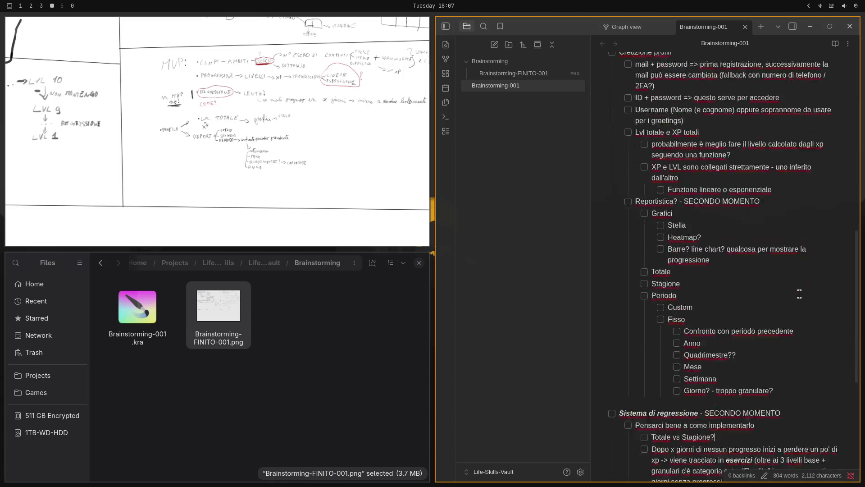
pyautogui.scroll(-5, 799, 294)
# - Start an empty top-level checkbox after 'Giorno? - troppo granulare?' above Sistema di regressione
pyautogui.click(800, 298)
pyautogui.press('Return')
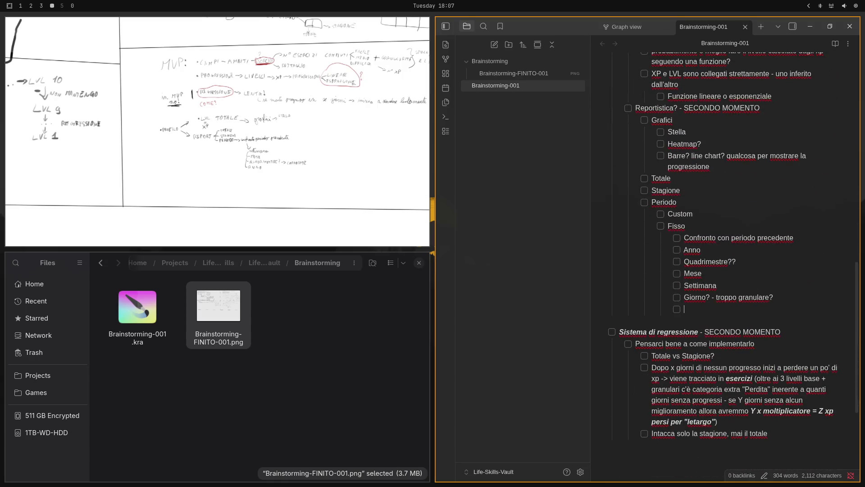
pyautogui.hotkey('shift', 'Tab')
pyautogui.hotkey('shift', 'Tab')
pyautogui.hotkey('shift', 'Tab')
pyautogui.hotkey('shift', 'Tab')
pyautogui.scroll(8, 727, 137)
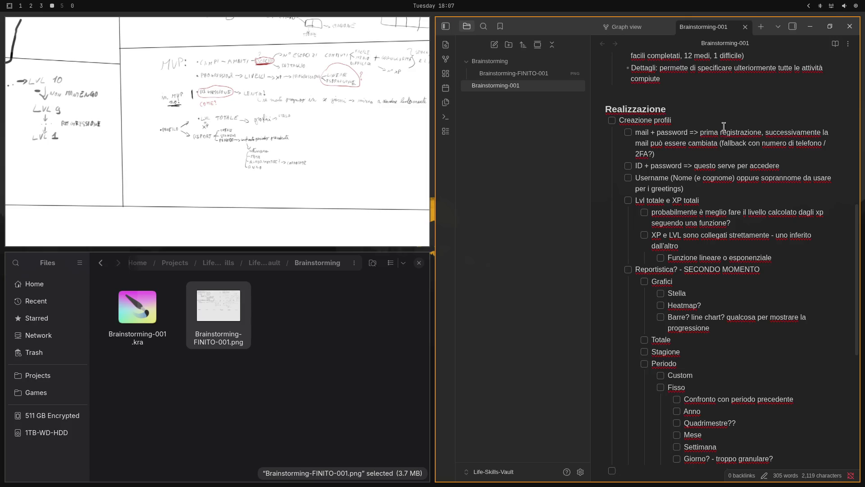
pyautogui.scroll(-8, 727, 137)
pyautogui.scroll(3, 707, 157)
pyautogui.write('Cre')
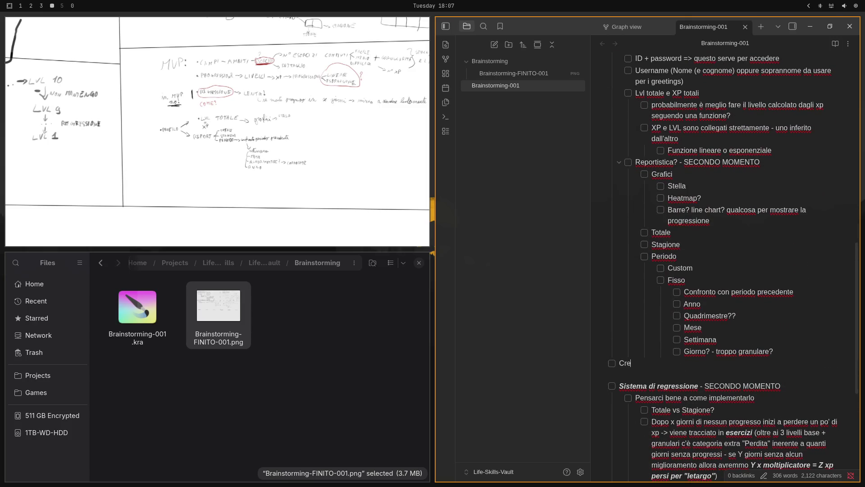
pyautogui.write('at')
pyautogui.hotkey('ctrl', 'BackSpace')
pyautogui.scroll(8, 706, 203)
# - Check the wording of 'Creazione profili' and return to the new empty line
pyautogui.rightClick(707, 132)
pyautogui.click(642, 179)
pyautogui.doubleClick(642, 179)
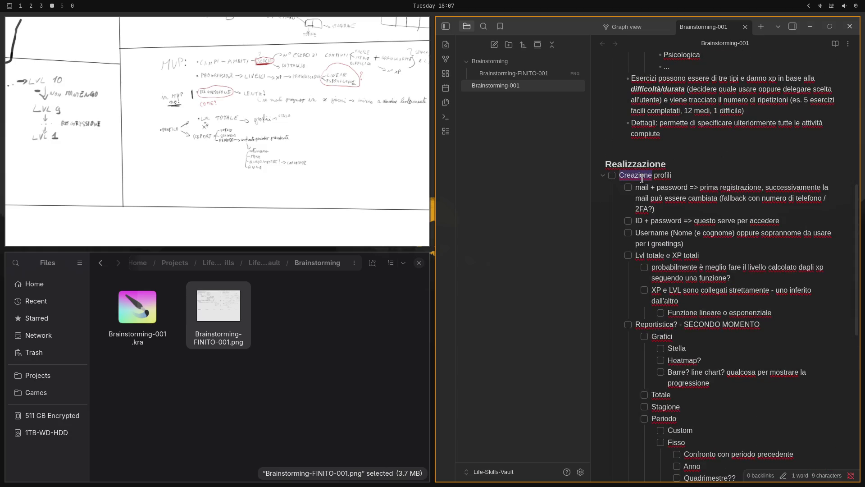
pyautogui.scroll(-8, 642, 178)
pyautogui.click(665, 364)
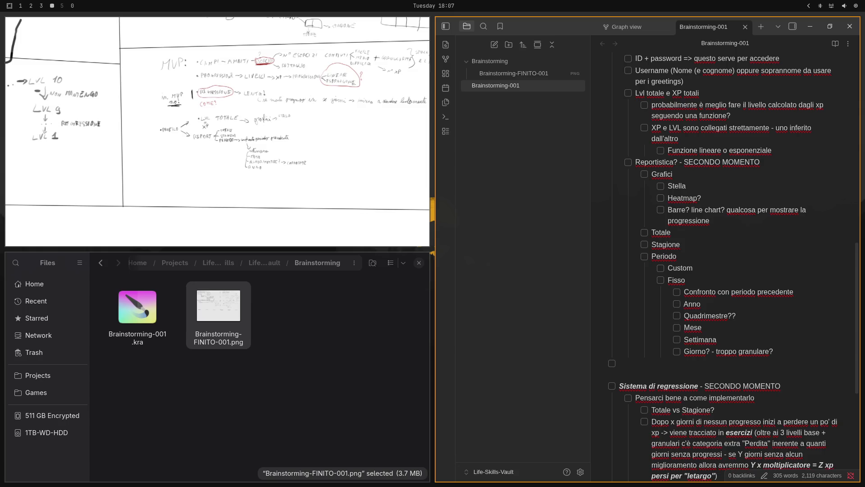
pyautogui.write('Creazione ')
pyautogui.write('Campi')
# - Add a nested '4 tipologie:' item under Creazione Campi and prepare a clean line below it
pyautogui.press('Return')
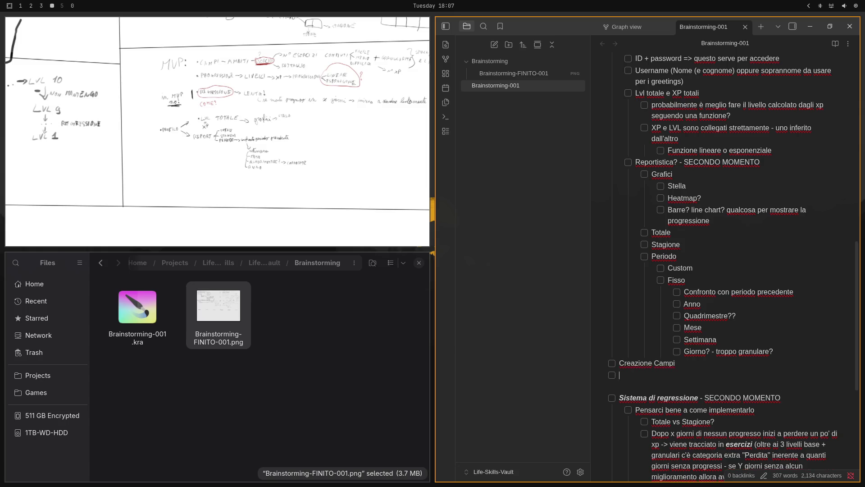
pyautogui.press('Tab')
pyautogui.write('4 t')
pyautogui.write('ipologie:')
pyautogui.press('Return')
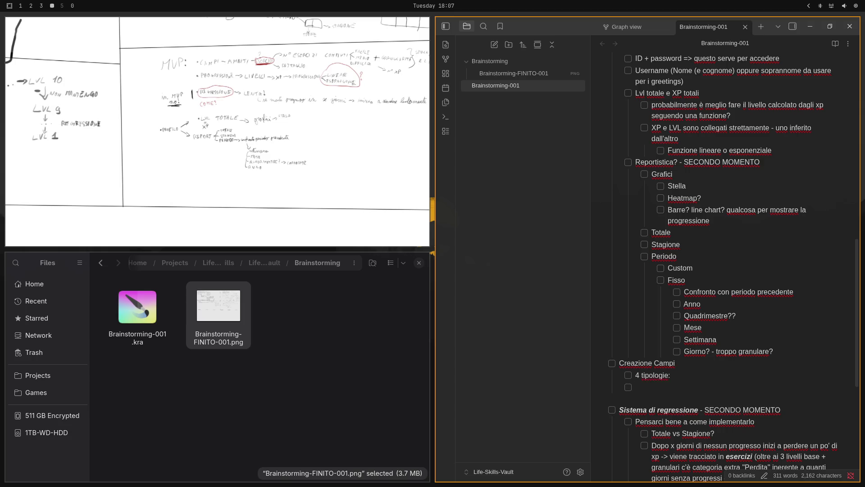
pyautogui.press('BackSpace')
pyautogui.press('Return')
pyautogui.press('BackSpace')
pyautogui.press('BackSpace')
pyautogui.press('BackSpace')
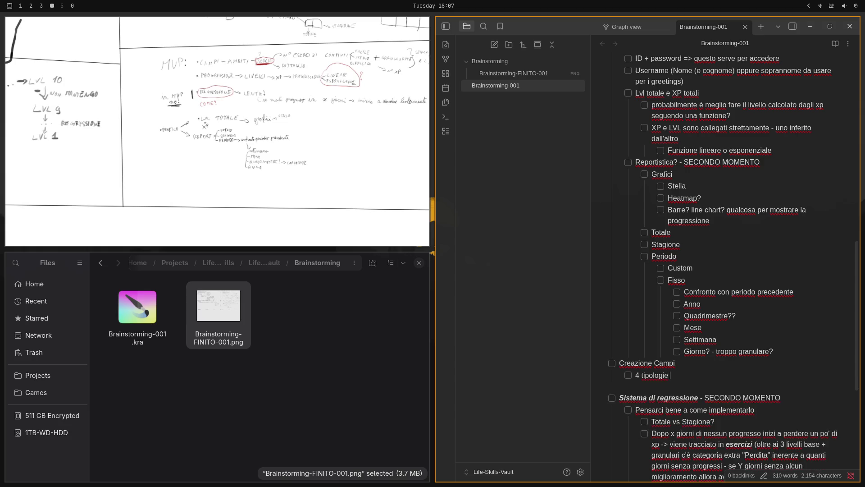
pyautogui.write(': S')
pyautogui.press('BackSpace')
pyautogui.press('Return')
pyautogui.press('BackSpace')
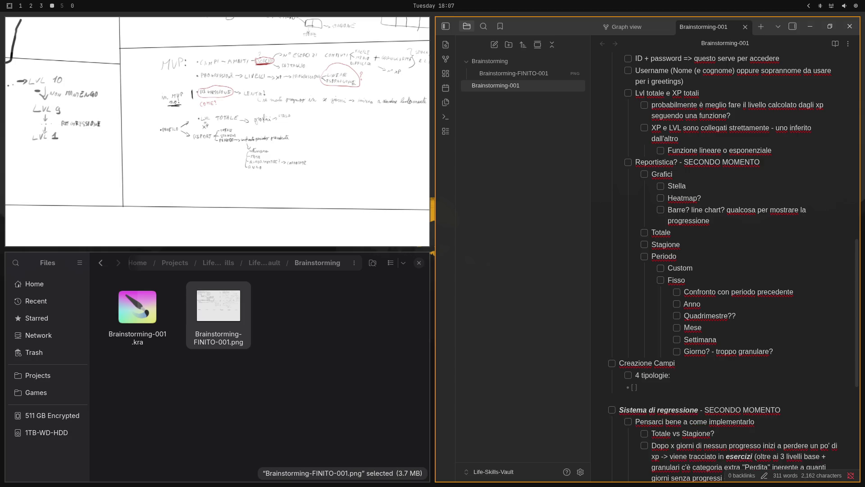
pyautogui.press('BackSpace')
pyautogui.press('BackSpace')
pyautogui.write('[ ]')
# - List the four field types Salute, Relazioni, Conoscenza / Abilità and Finanza as nested checkboxes
pyautogui.press('Tab')
pyautogui.write('Salute')
pyautogui.press('Return')
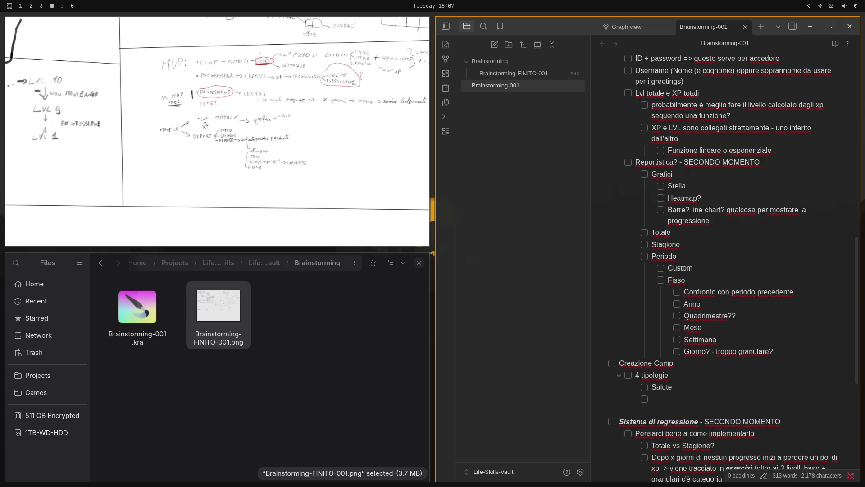
pyautogui.write('Rel')
pyautogui.write('azioni')
pyautogui.press('Return')
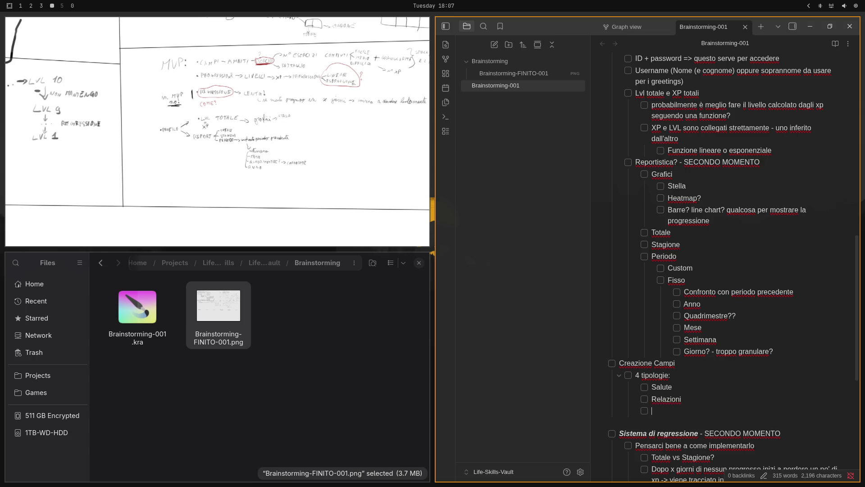
pyautogui.write('Conoscenza / ')
pyautogui.write('Abili')
pyautogui.write('tà')
pyautogui.press('Return')
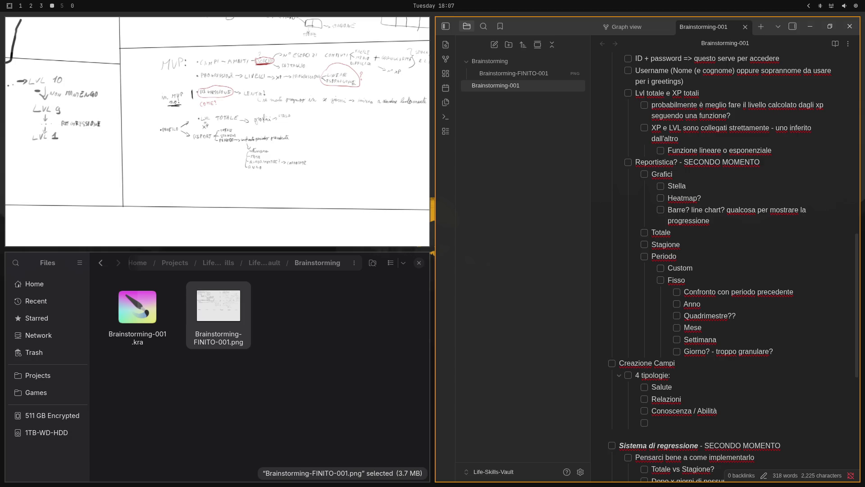
pyautogui.write('Fi')
pyautogui.write('nanza')
pyautogui.scroll(-3, 693, 355)
pyautogui.scroll(-1, 698, 357)
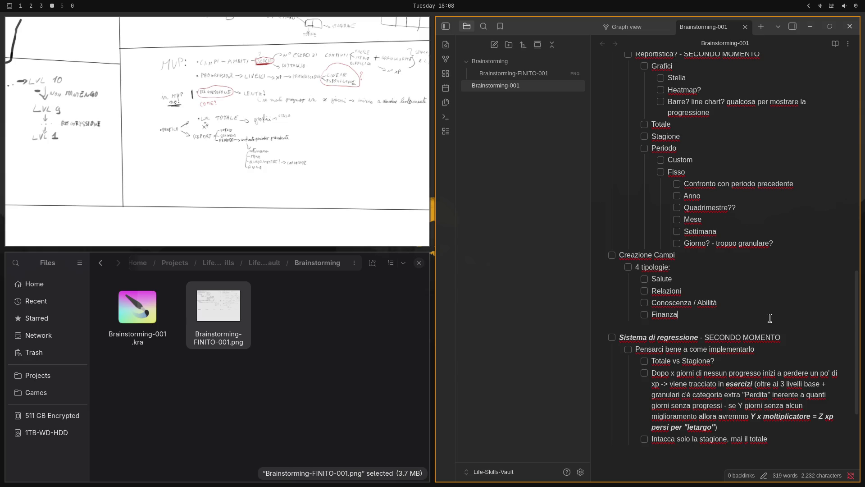
pyautogui.scroll(2, 740, 283)
pyautogui.scroll(3, 741, 284)
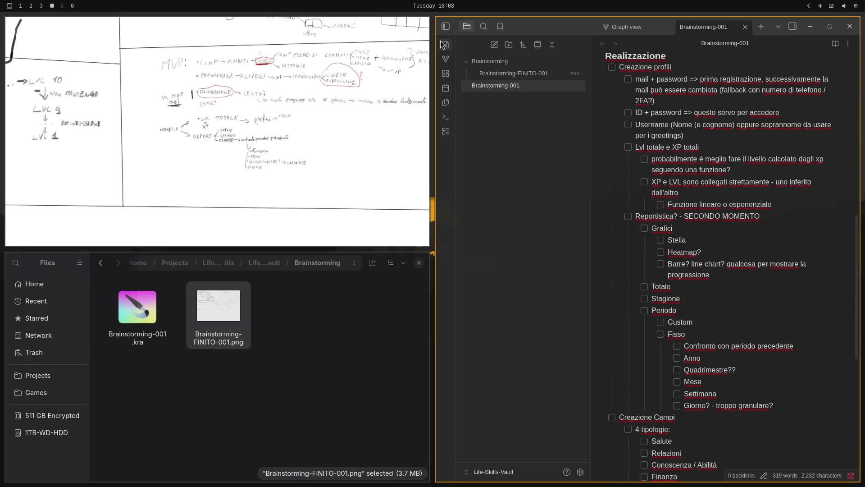
# - Hide the file sidebar and start a new item one level out after Finanza
pyautogui.click(451, 29)
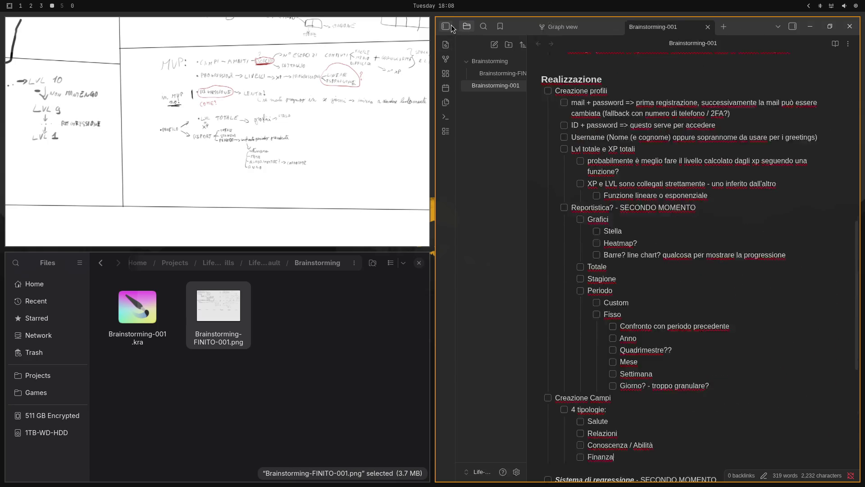
pyautogui.scroll(-3, 617, 178)
pyautogui.scroll(5, 611, 180)
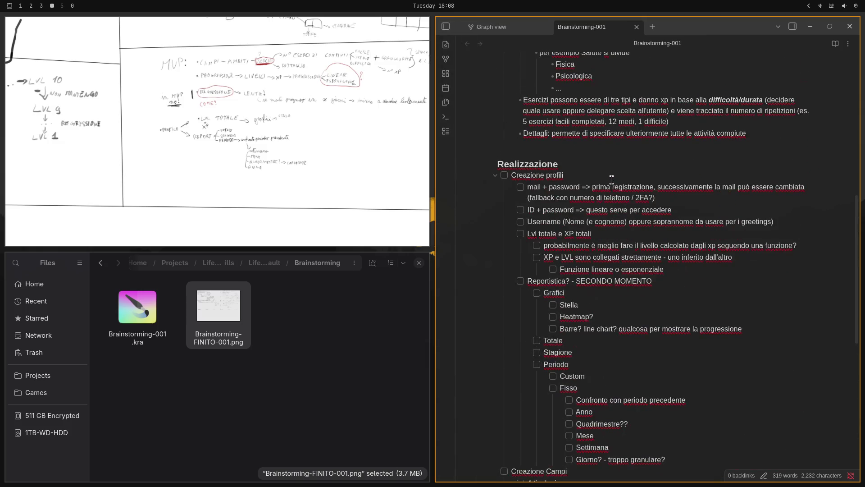
pyautogui.scroll(-3, 611, 179)
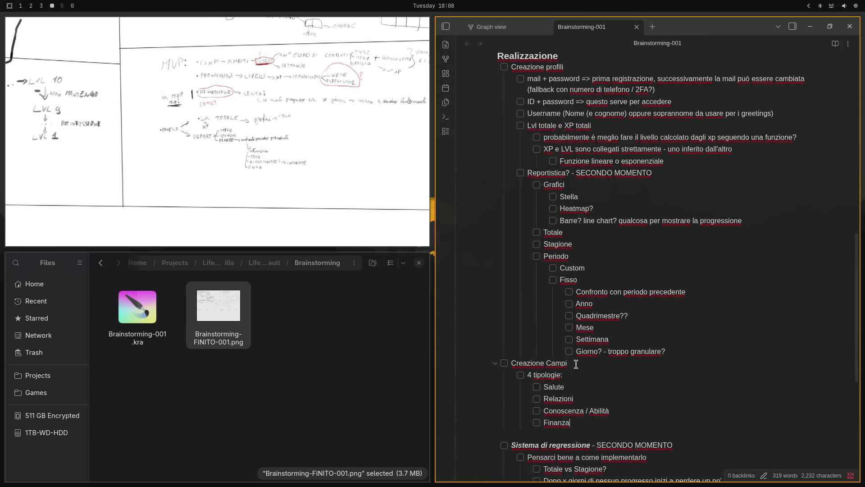
pyautogui.scroll(-3, 578, 369)
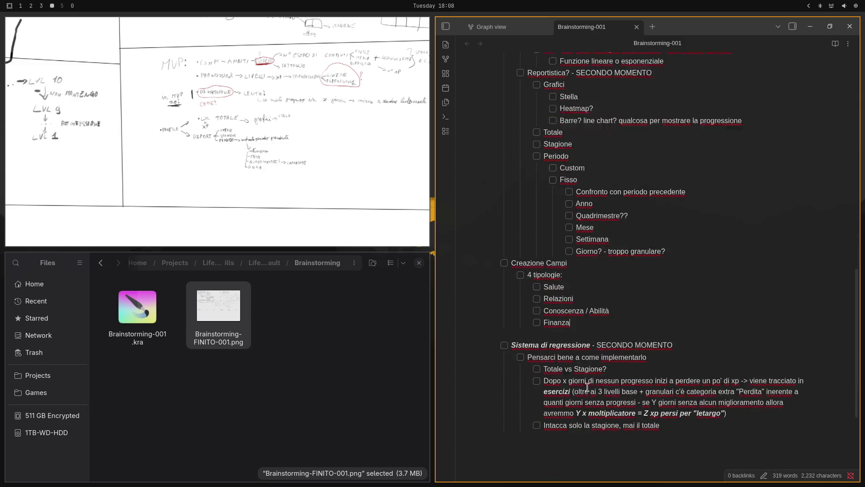
pyautogui.press('Return')
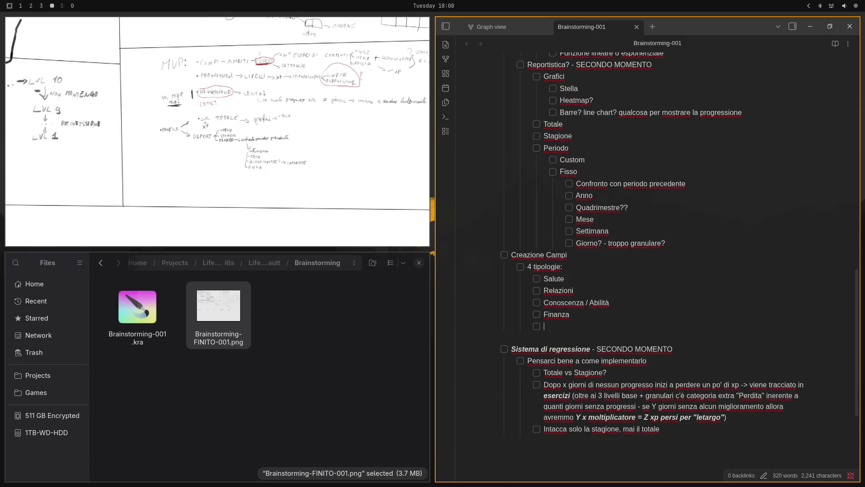
pyautogui.hotkey('shift', 'Tab')
pyautogui.write('sotto')
pyautogui.write('-categor')
pyautogui.write('ie (ambit')
pyautogui.write('i')
# - Add 'sotto-categorie (ambiti)' with the example 'es: salute -> Fisica, psicologica, ...' and a top-level 'Creazione attività' item
pyautogui.press('Return')
pyautogui.press('Tab')
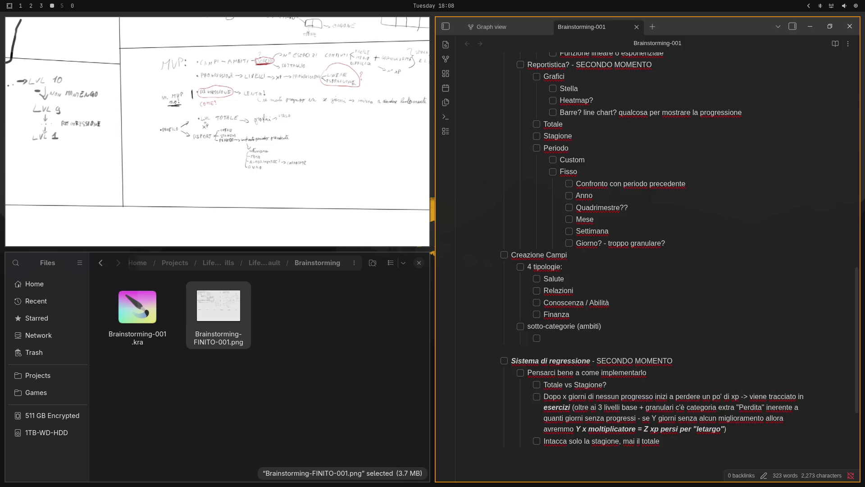
pyautogui.write('es: salu')
pyautogui.write('te -> ')
pyautogui.write('Fisica, p')
pyautogui.write('sicologica,')
pyautogui.write(' ..')
pyautogui.write('.')
pyautogui.press('Return')
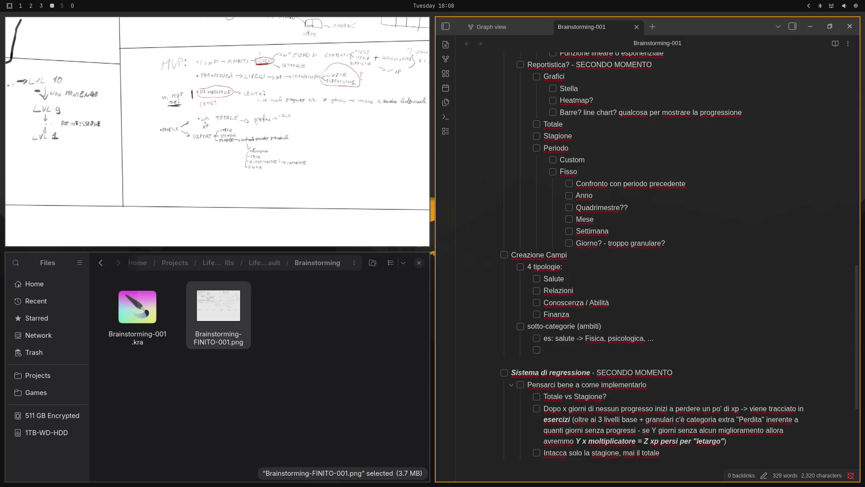
pyautogui.hotkey('shift', 'Tab')
pyautogui.write('attiv')
pyautogui.write('ità')
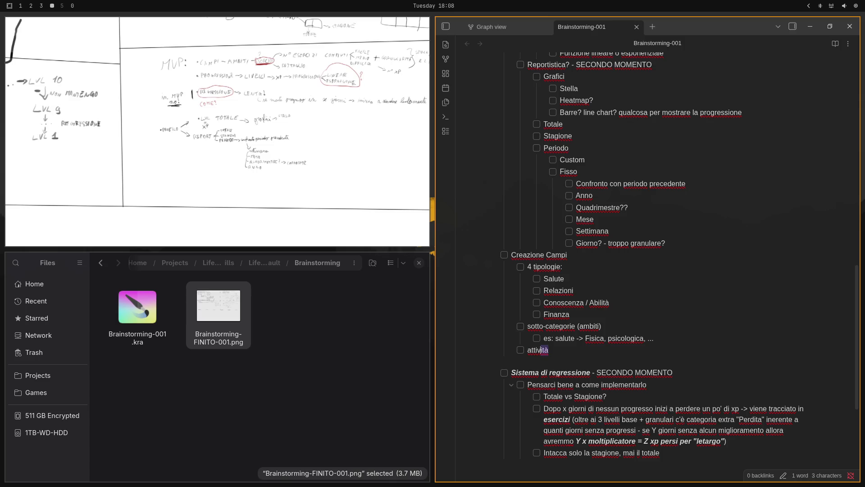
pyautogui.press('Home')
pyautogui.press('Left')
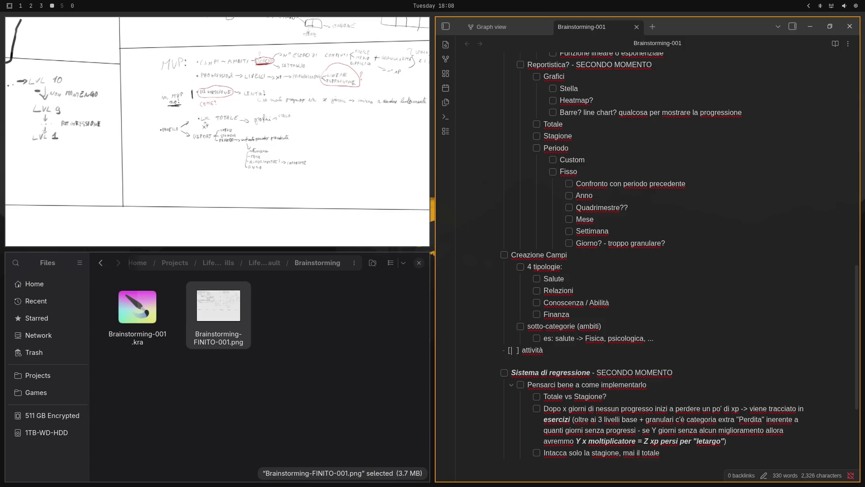
pyautogui.write('Creazi')
pyautogui.write('one')
# - Insert blank spacing lines above Creazione attività and Creazione Campi
pyautogui.press('Return')
pyautogui.press('Up')
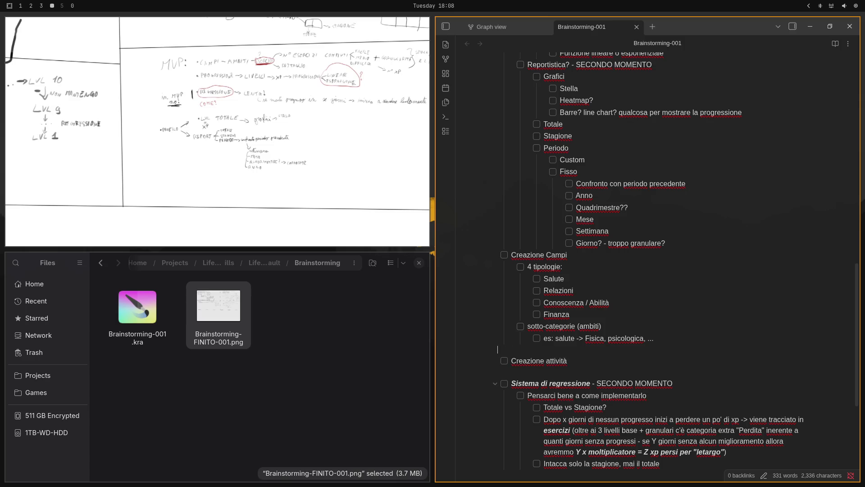
pyautogui.press('Up')
pyautogui.press('Return')
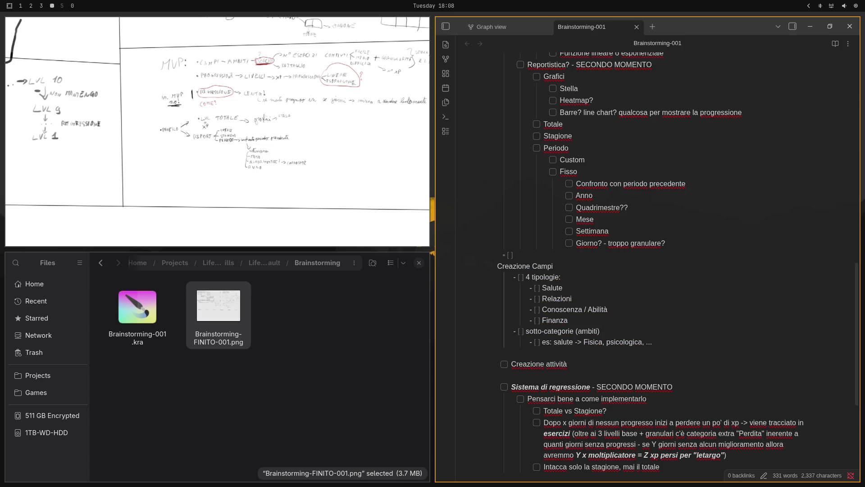
pyautogui.hotkey('ctrl', 'z')
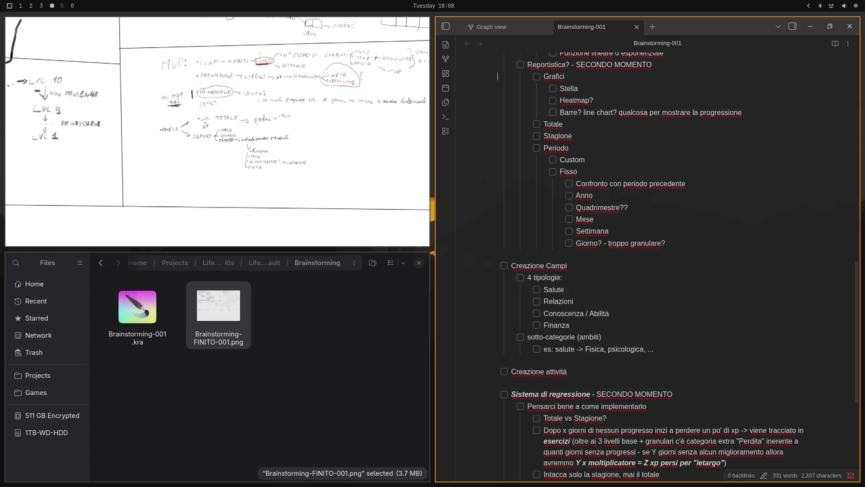
pyautogui.hotkey('ctrl', 'z')
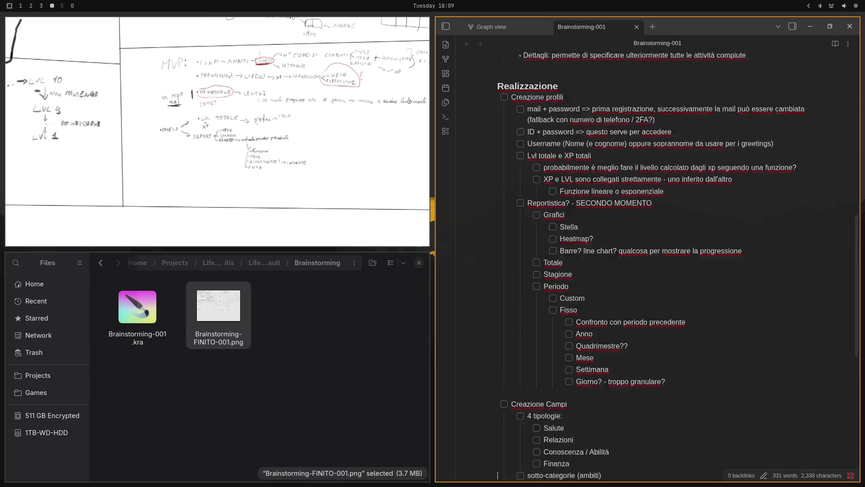
pyautogui.press('Down')
pyautogui.press('Down')
pyautogui.press('Down')
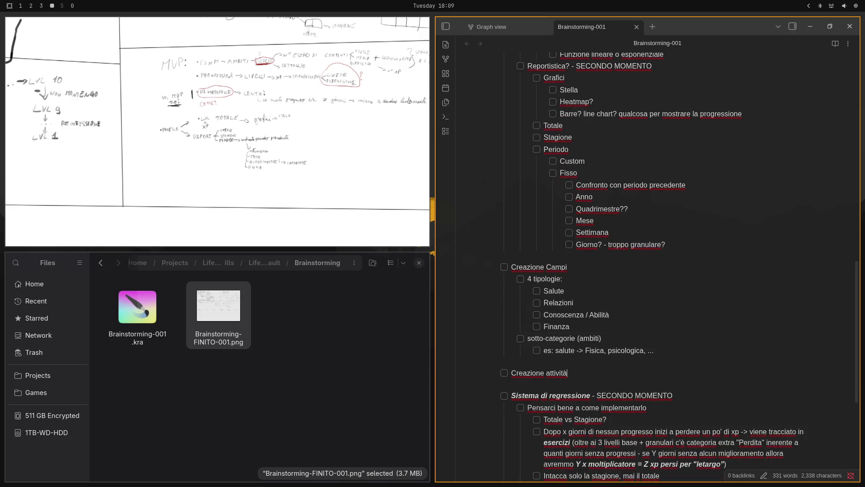
pyautogui.write(' e dettag')
pyautogui.write('lia (+')
pyautogui.write(' traccia')
pyautogui.write('mento con p')
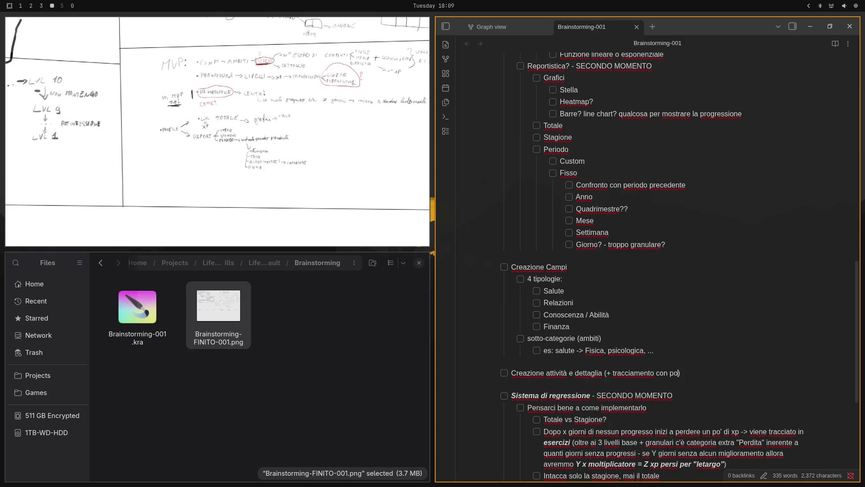
pyautogui.write('omodo')
pyautogui.write('ri')
pyautogui.write('?')
pyautogui.write('***')
pyautogui.write('***')
# - Extend the item to 'Creazione attività e dettagli (***+ tracciamento con pomodori***?)' and start a sub-item
pyautogui.press('End')
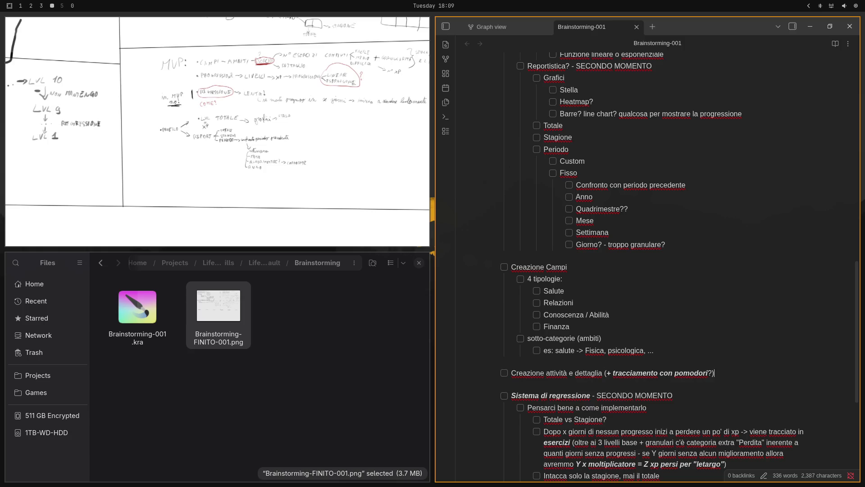
pyautogui.press('Left')
pyautogui.press('Left')
pyautogui.press('Left')
pyautogui.click(575, 372)
pyautogui.press('BackSpace')
pyautogui.press('Return')
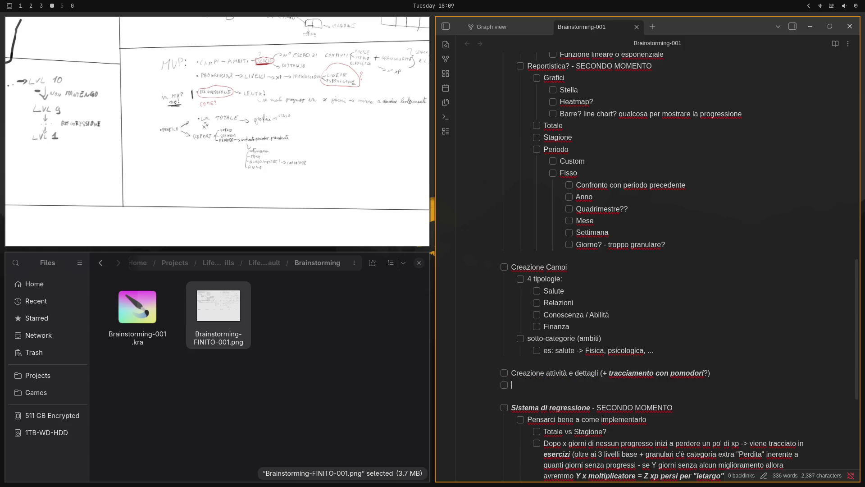
# - Add 'Gradi di difficoltà/durata:' with nested levels facile, medio, difficile
pyautogui.press('Tab')
pyautogui.write('Gradi di di')
pyautogui.write('fficolt')
pyautogui.write('à')
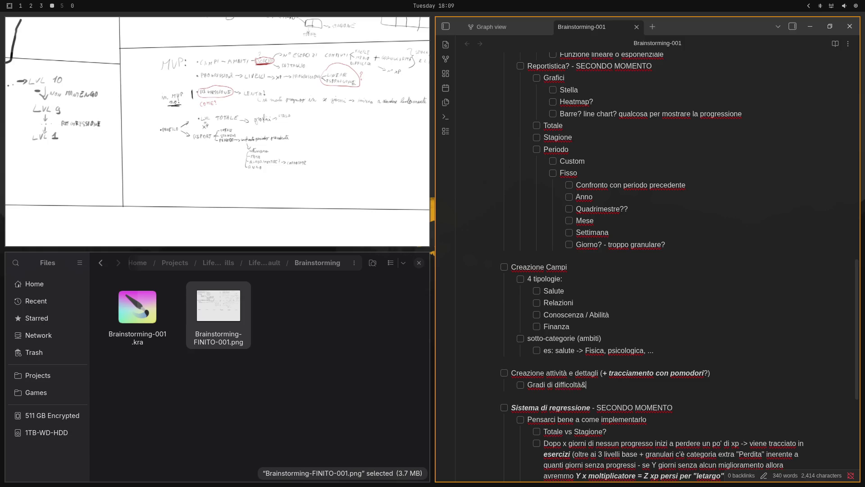
pyautogui.write('/durat')
pyautogui.write('a:')
pyautogui.press('Return')
pyautogui.press('Tab')
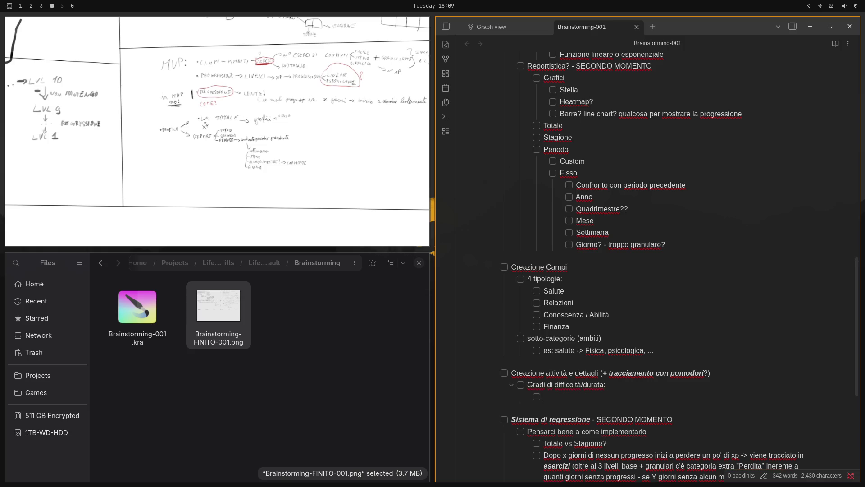
pyautogui.write('facile')
pyautogui.hotkey('ctrl', 'BackSpace')
pyautogui.write('facile')
pyautogui.press('Return')
pyautogui.write('medio')
pyautogui.press('Return')
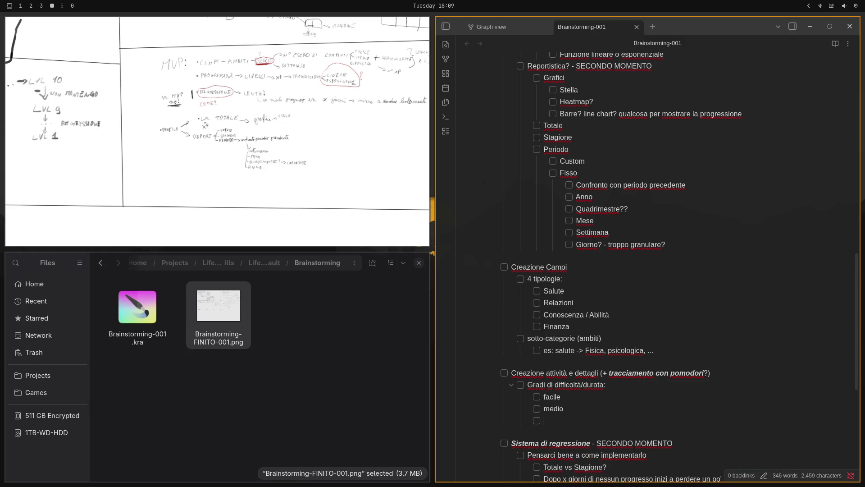
pyautogui.write('difficile')
# - Add '+ extra granularità per gli estremi' with nested ultra-facile and ultra-difficile
pyautogui.press('Return')
pyautogui.hotkey('shift', 'Tab')
pyautogui.write('+')
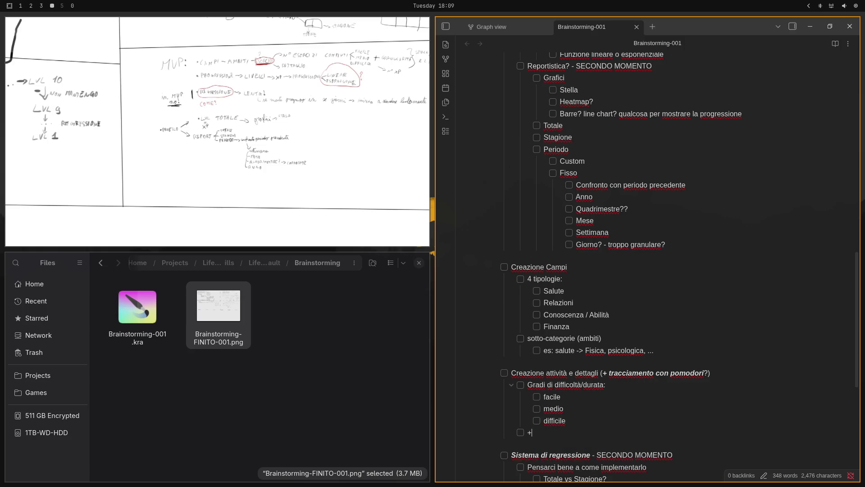
pyautogui.write(' extra')
pyautogui.write(' granula')
pyautogui.write('rita')
pyautogui.press('BackSpace')
pyautogui.write('à')
pyautogui.write(' p')
pyautogui.write('er gli es')
pyautogui.write('tremi')
pyautogui.press('Return')
pyautogui.press('Tab')
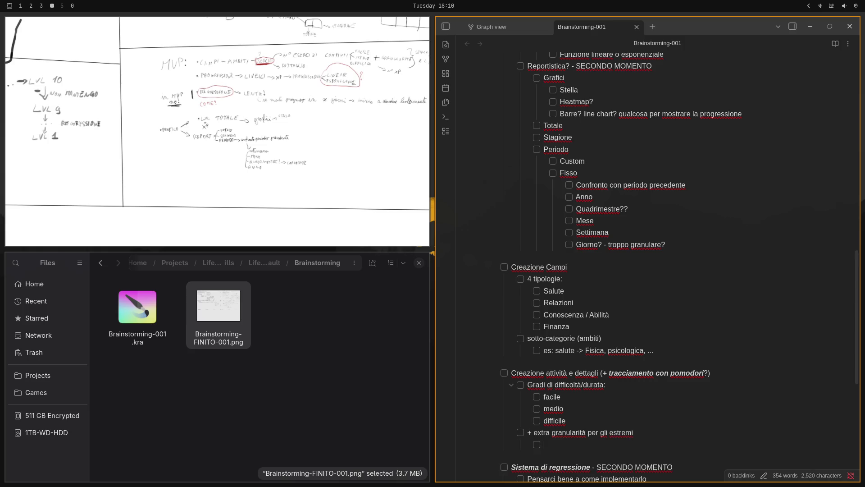
pyautogui.write('ultra-fa')
pyautogui.write('cile')
pyautogui.press('Return')
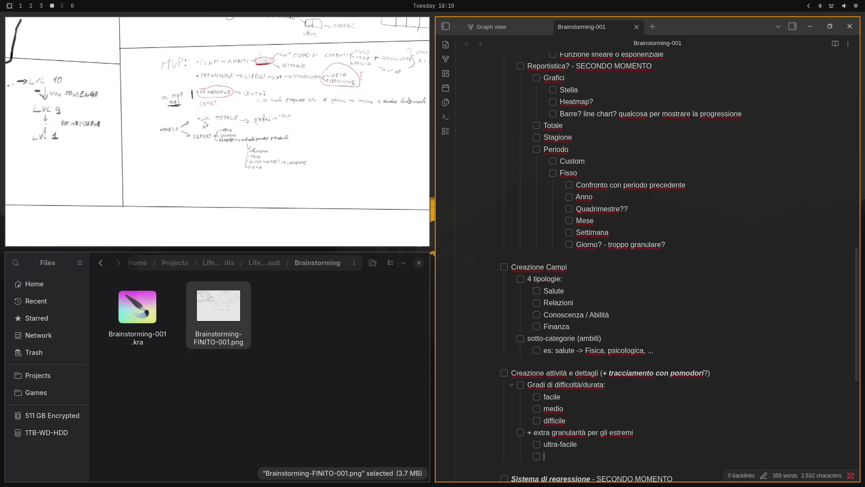
pyautogui.write('ultra-')
pyautogui.write('difficile')
pyautogui.scroll(-2, 649, 214)
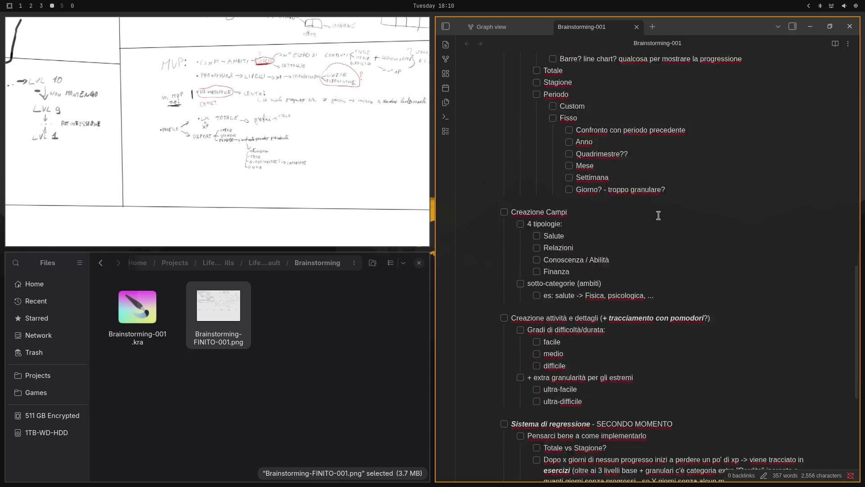
pyautogui.scroll(-1, 649, 214)
# - Start an outer item 'Ogni difficoltà con il suo moltiplica…' after ultra-difficile, leaving 'Gradi di difficoltà/durata' unchanged
pyautogui.press('Return')
pyautogui.hotkey('shift', 'Tab')
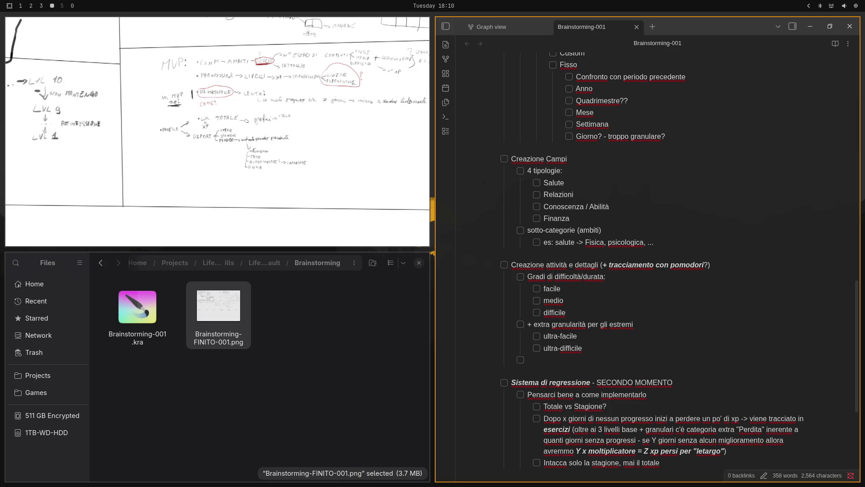
pyautogui.click(619, 278)
pyautogui.press('BackSpace')
pyautogui.write('con')
pyautogui.write(' in')
pyautogui.write('tervallo')
pyautogui.hotkey('ctrl', 'BackSpace')
pyautogui.hotkey('ctrl', 'BackSpace')
pyautogui.press('BackSpace')
pyautogui.write(':')
pyautogui.press('Down')
pyautogui.write('Ogni di')
pyautogui.write('fficol')
pyautogui.write('a')
pyautogui.press('BackSpace')
pyautogui.write('à con il su')
pyautogui.write('o moltiplica')
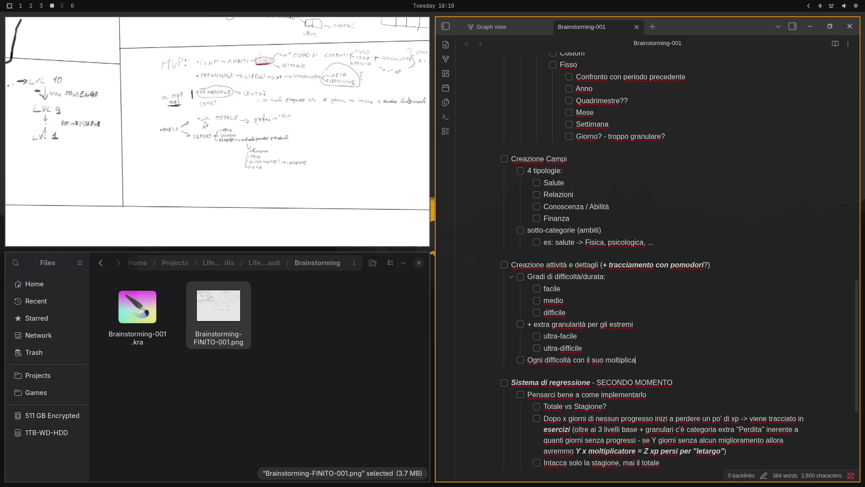
pyautogui.write('tore di')
pyautogui.write(' XP')
# - Start a new checkbox item below 'Ogni difficoltà con il suo moltiplicatore di XP'
pyautogui.press('Return')
pyautogui.press('Return')
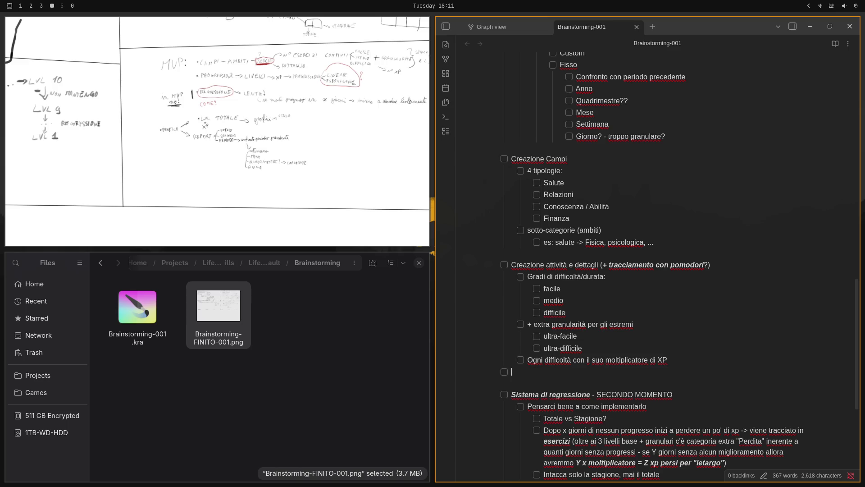
# - Add a 'Sistema di XP e livelli' checkbox after a blank line, with a nested item below it
pyautogui.press('Home')
pyautogui.press('Return')
pyautogui.press('End')
pyautogui.write('S')
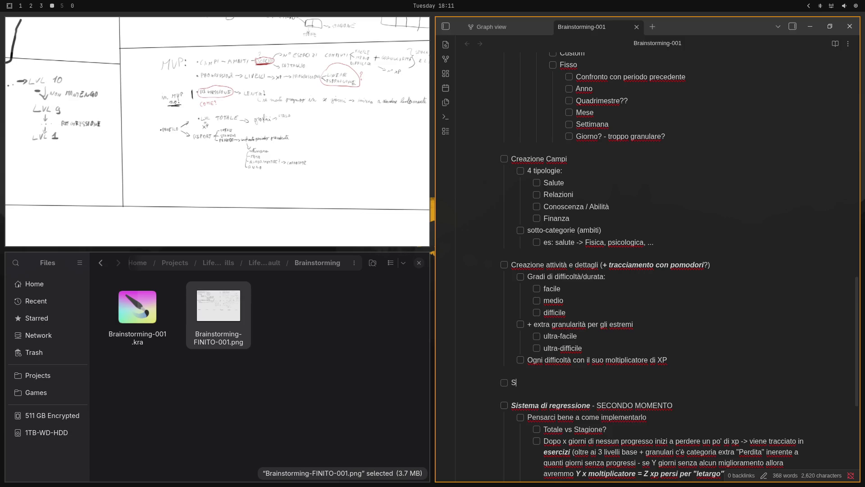
pyautogui.write('istema di X')
pyautogui.write('P')
pyautogui.hotkey('shift', 'Home')
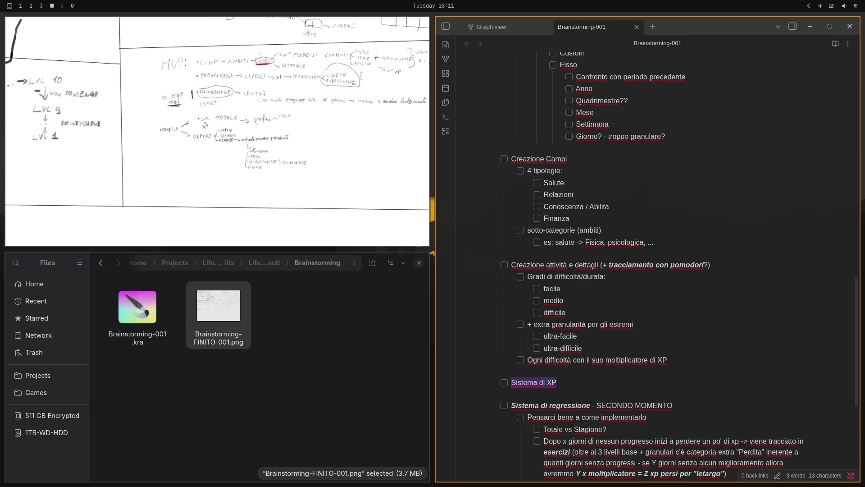
pyautogui.press('End')
pyautogui.write('e')
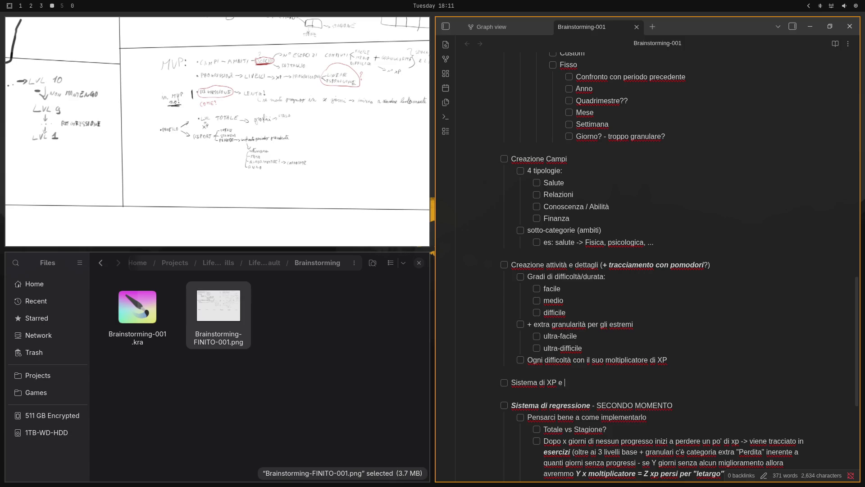
pyautogui.write(' livelli')
pyautogui.press('Return')
pyautogui.press('Tab')
pyautogui.write('Lo s')
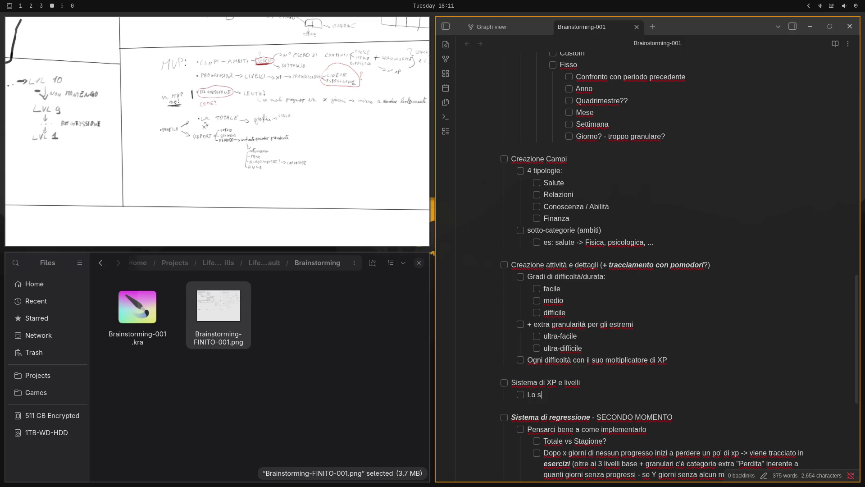
pyautogui.write('tesso sist')
pyautogui.write('ema vale per ')
pyautogui.write('il profil')
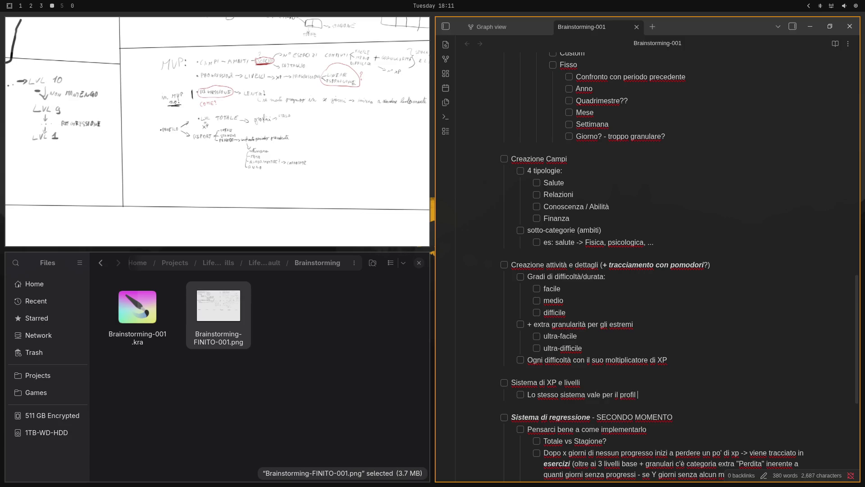
pyautogui.write('o e per')
pyautogui.write(' i cam')
pyautogui.write('pi ')
pyautogui.write('e/o')
# - Write 'Lo stesso sistema vale per' and split 'profilo' off as its first nested sub-item
pyautogui.press('BackSpace')
pyautogui.press('BackSpace')
pyautogui.press('BackSpace')
pyautogui.press('BackSpace')
pyautogui.press('BackSpace')
pyautogui.press('Return')
pyautogui.press('Tab')
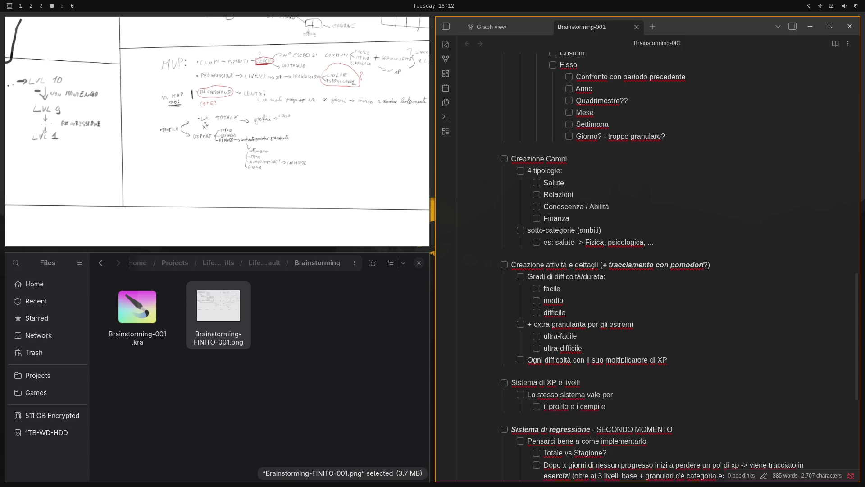
pyautogui.press('Delete')
pyautogui.press('Delete')
pyautogui.press('Delete')
pyautogui.hotkey('ctrl', 'Right')
pyautogui.hotkey('ctrl', 'Delete')
pyautogui.hotkey('ctrl', 'Delete')
# - Add sub-items 'campi' and 'ambiti', then outdent a new item for 'Esponenziale o lineare?'
pyautogui.press('Return')
pyautogui.write('c')
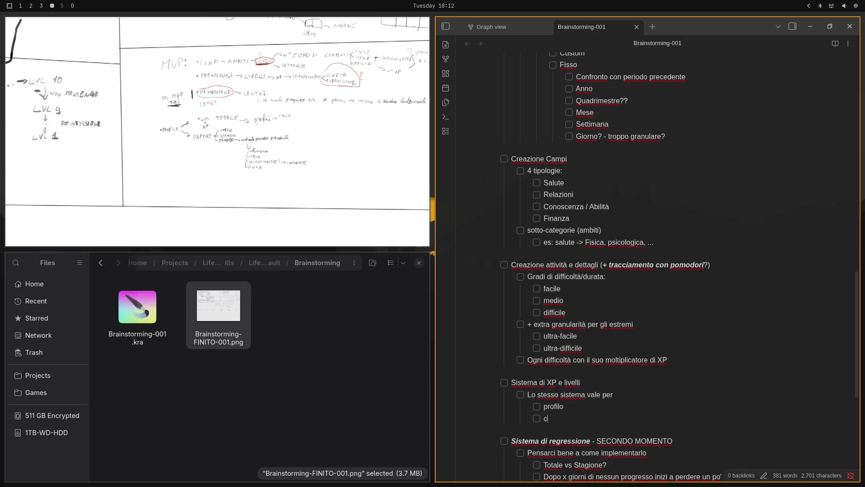
pyautogui.write('ampi')
pyautogui.press('Return')
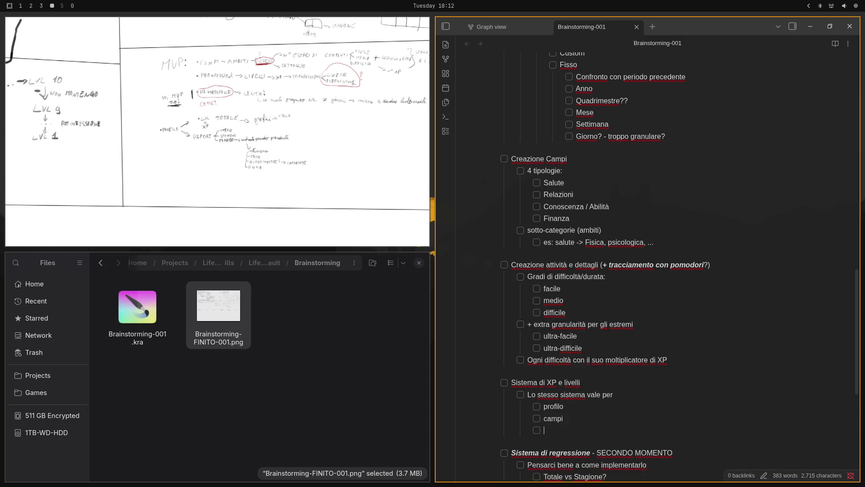
pyautogui.write('am')
pyautogui.write('biti')
pyautogui.press('Return')
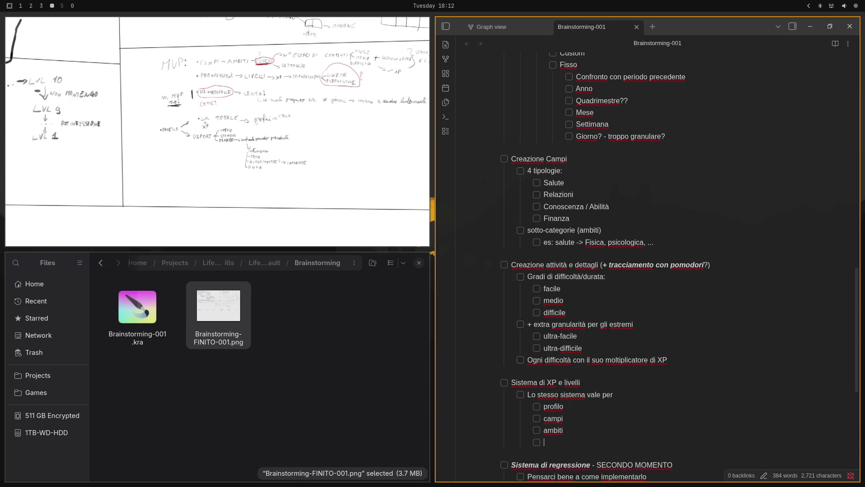
pyautogui.hotkey('shift', 'Tab')
pyautogui.write('E')
pyautogui.write('sponenziale ')
pyautogui.write('o lineare')
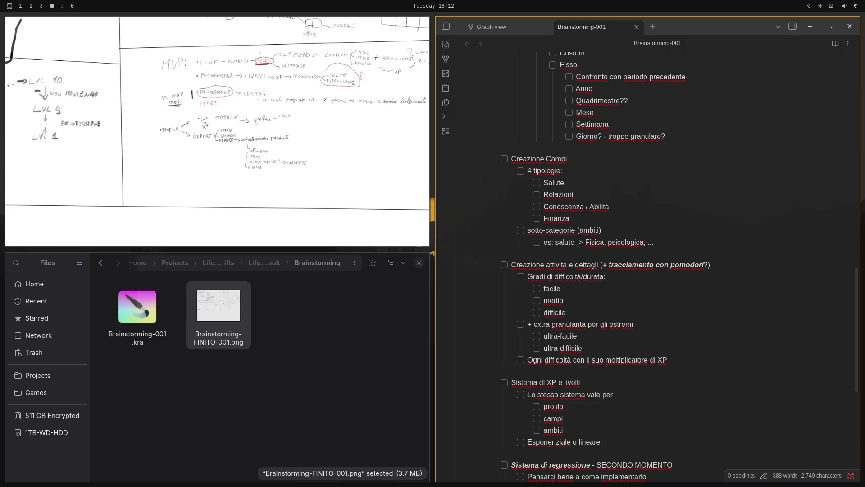
pyautogui.write('?')
pyautogui.scroll(-2, 748, 330)
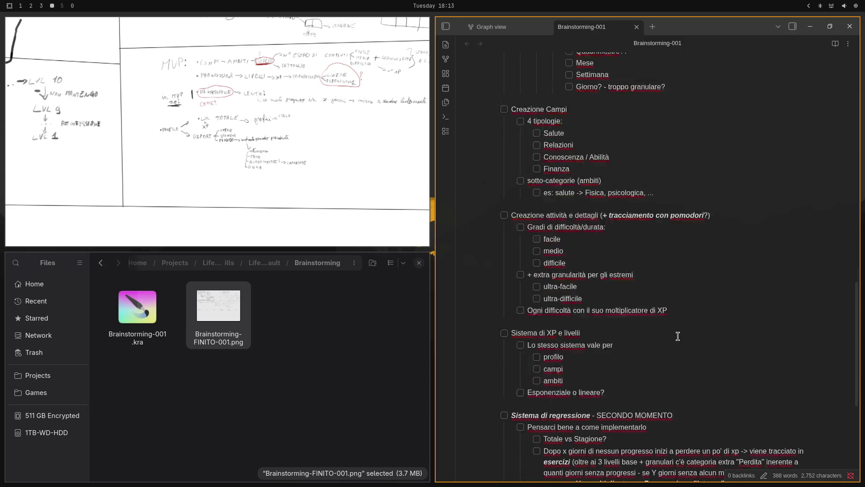
pyautogui.scroll(-2, 676, 336)
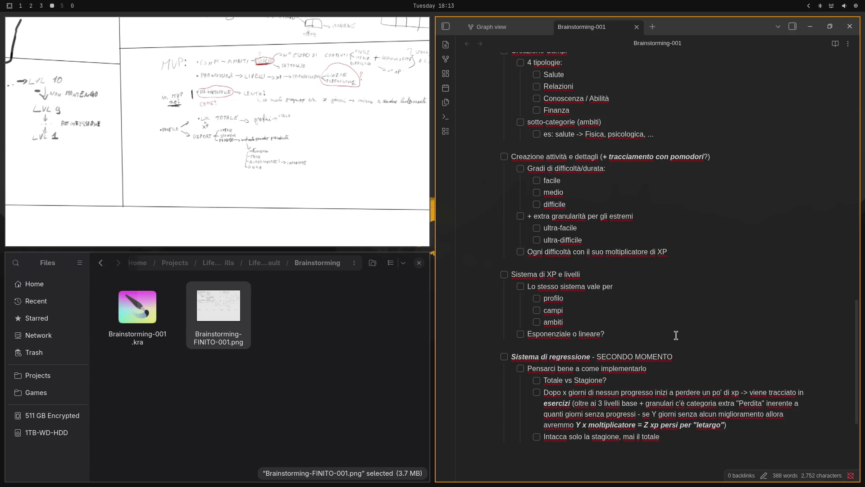
pyautogui.scroll(3, 676, 336)
pyautogui.scroll(-2, 676, 336)
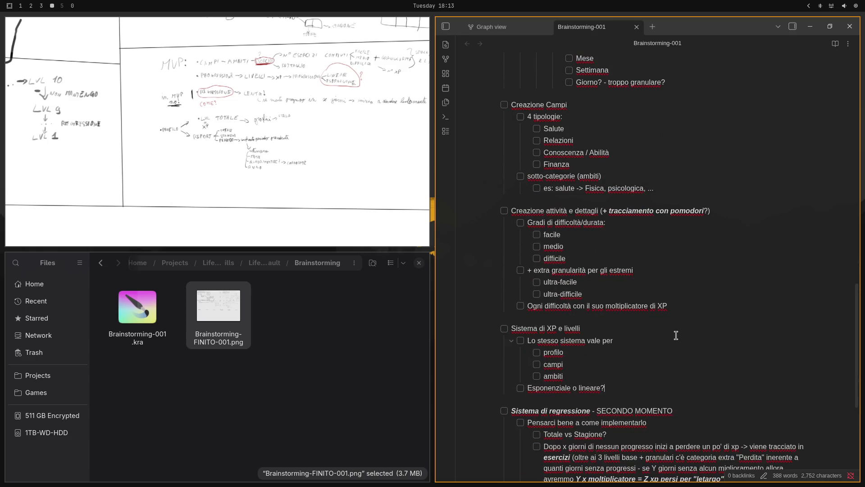
pyautogui.scroll(-2, 676, 335)
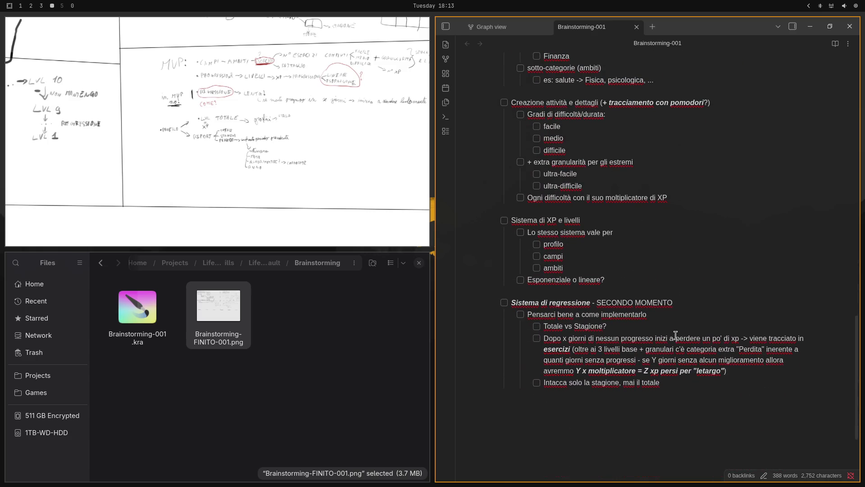
# - Add a top-level item 'Tree-view di tutte le skill (per ambito) - SECONDO MOMENTO' below 'Esponenziale o lineare?'
pyautogui.click(606, 279)
pyautogui.write('\\')
pyautogui.press('Return')
pyautogui.press('Return')
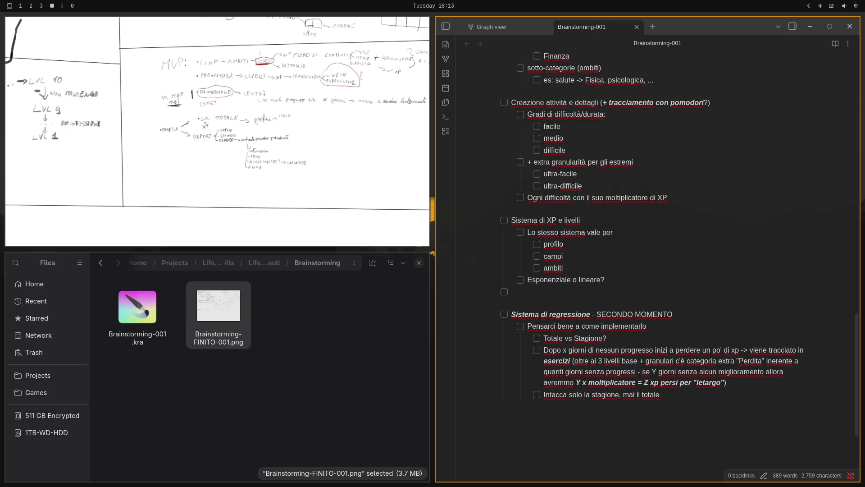
pyautogui.press('Return')
pyautogui.press('Return')
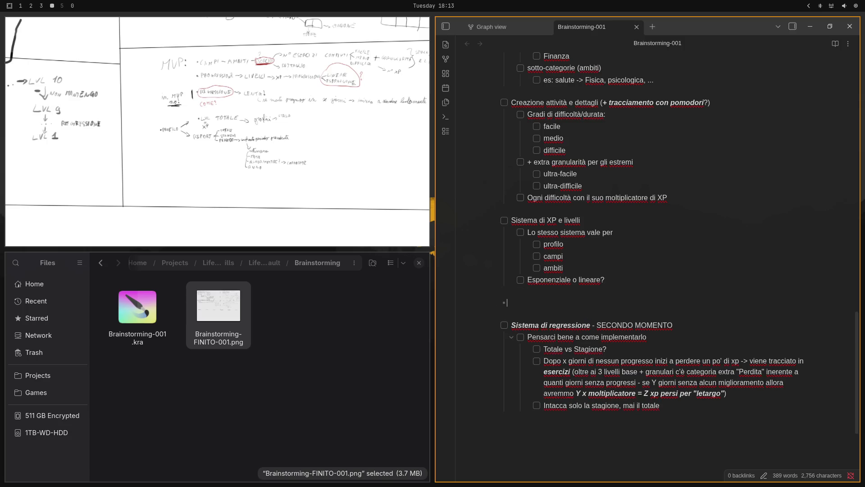
pyautogui.write('[')
pyautogui.write('] ')
pyautogui.write('Tree-')
pyautogui.write('view di tutte ')
pyautogui.write('le skill')
pyautogui.write('*')
pyautogui.write('(')
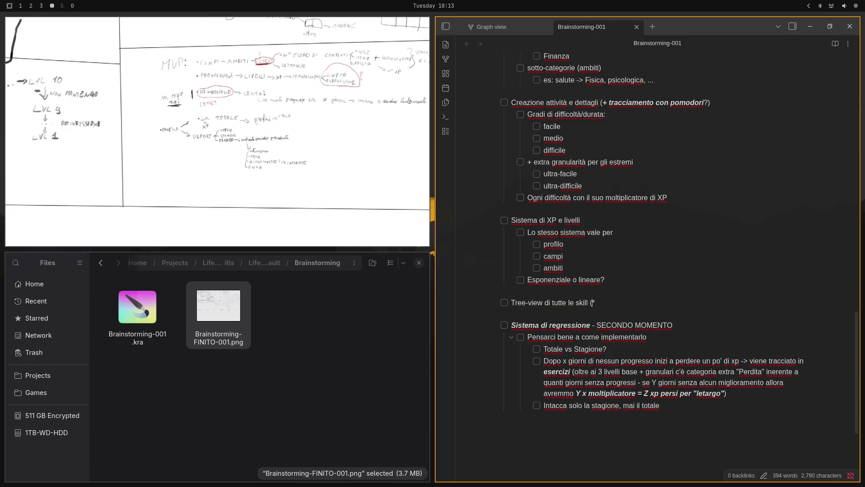
pyautogui.write(')')
pyautogui.write('per ambito')
pyautogui.press('End')
pyautogui.write('- SECON')
pyautogui.write('DO MOMENTO')
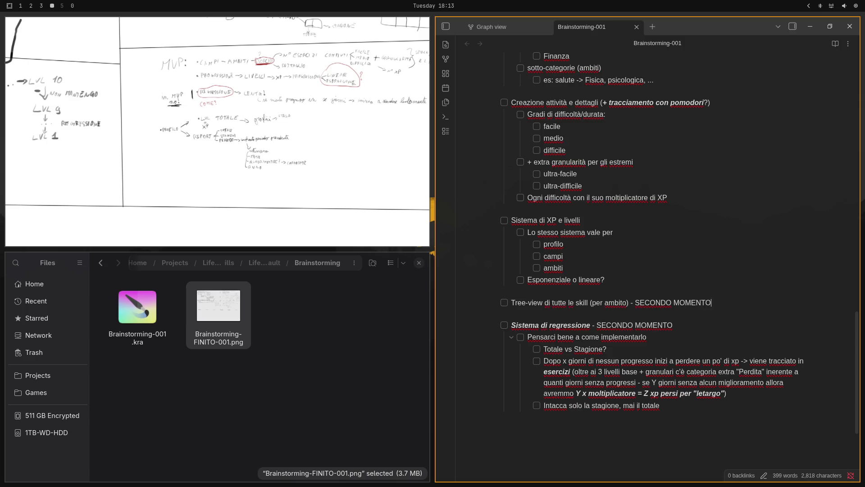
# - Nest the sub-item 'RISCHIO di OVERWHELM' under the Tree-view line, fixing typos along the way
pyautogui.press('Return')
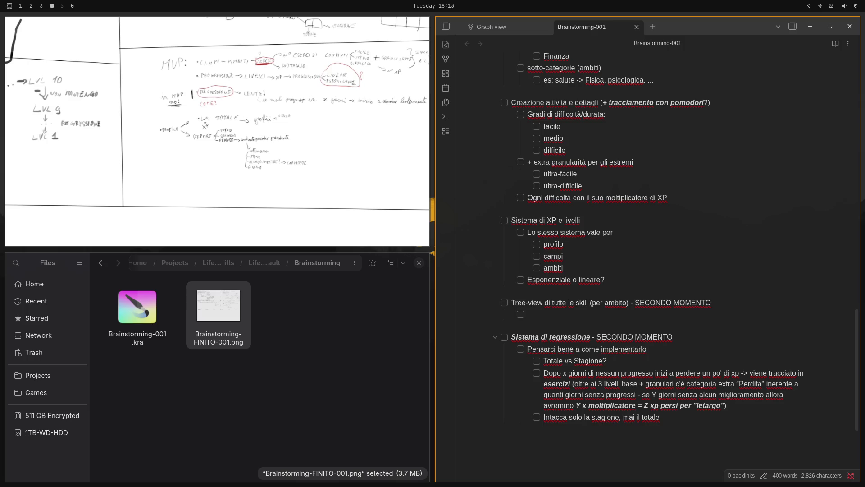
pyautogui.write('RISHC')
pyautogui.press('BackSpace')
pyautogui.press('BackSpace')
pyautogui.write('C')
pyautogui.write('HIO ')
pyautogui.write('di')
pyautogui.write(' O')
pyautogui.write('VER')
pyautogui.write('WHEL')
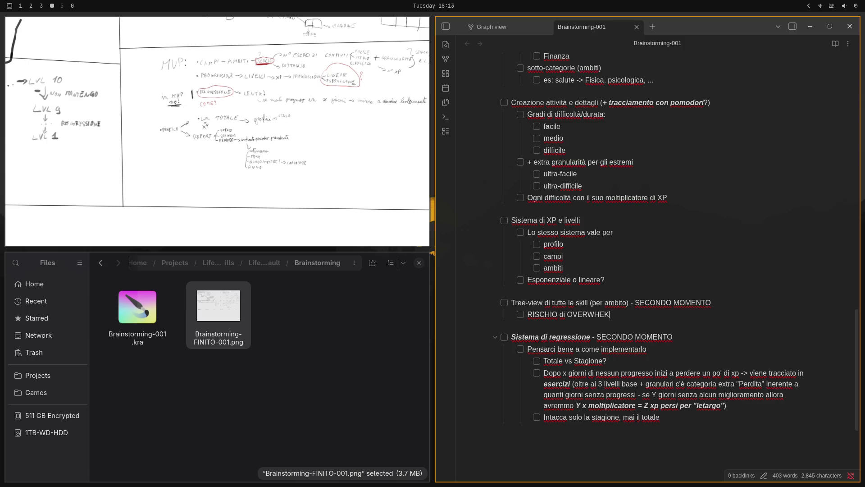
pyautogui.press('BackSpace')
pyautogui.write('LM')
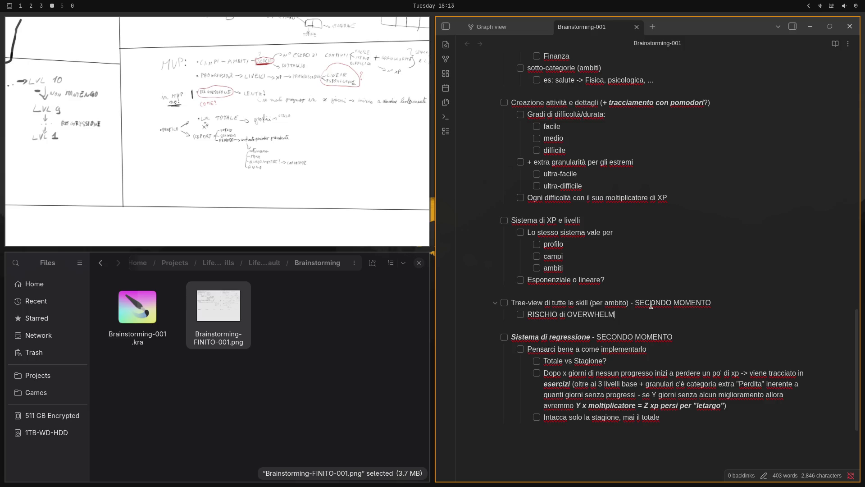
pyautogui.scroll(2, 651, 305)
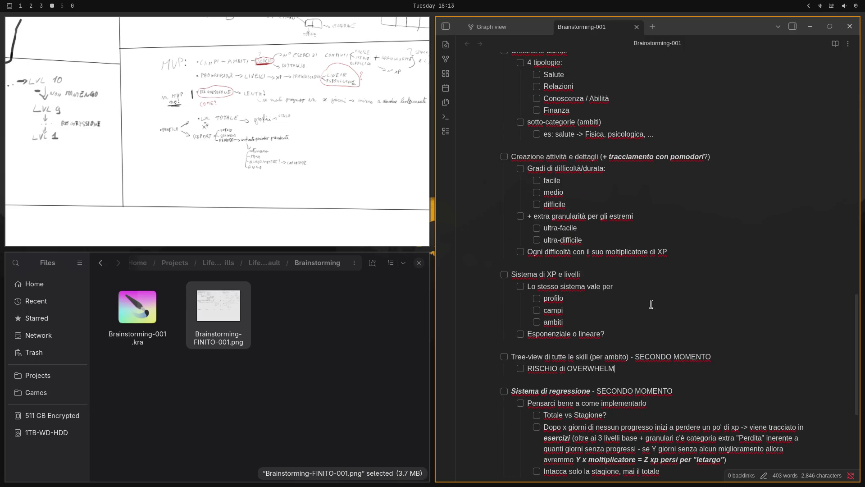
pyautogui.scroll(2, 651, 304)
pyautogui.scroll(-4, 651, 305)
pyautogui.scroll(-2, 646, 302)
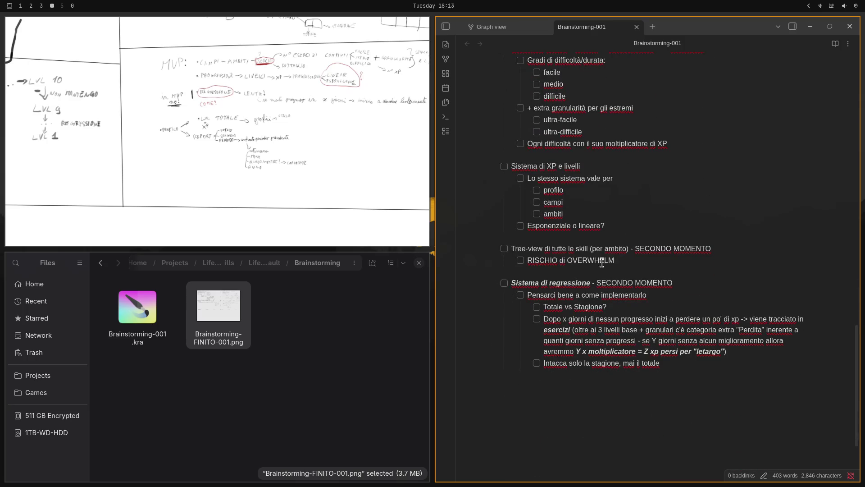
# - Add the checklist item "Attività all'interno degli ambiti" on a new line after "Esponenziale o lineare?"
pyautogui.click(599, 238)
pyautogui.scroll(2, 598, 239)
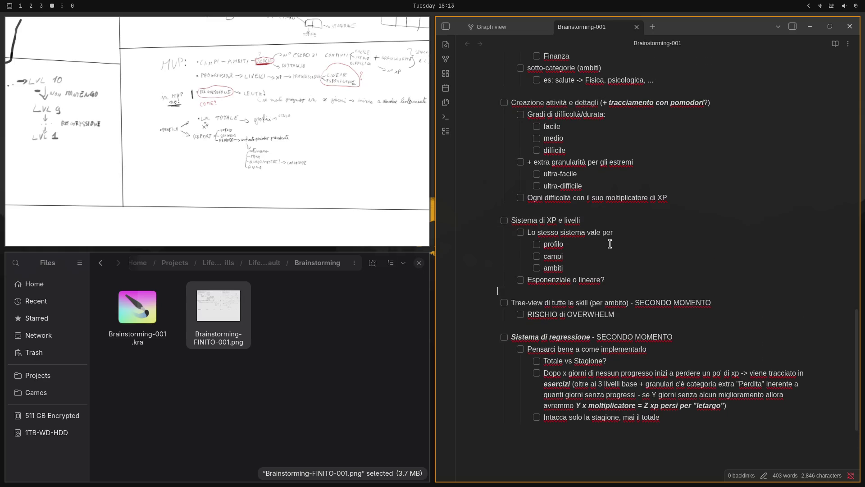
pyautogui.scroll(4, 605, 245)
pyautogui.scroll(-4, 611, 252)
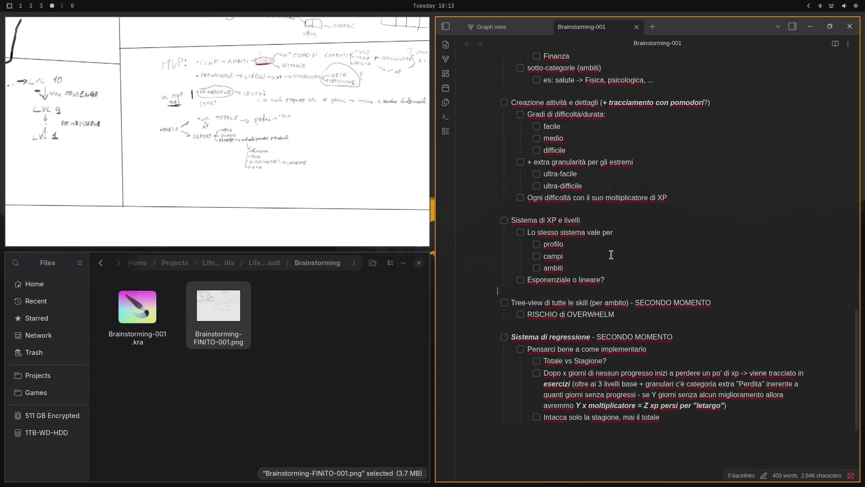
pyautogui.click(621, 281)
pyautogui.press('Return')
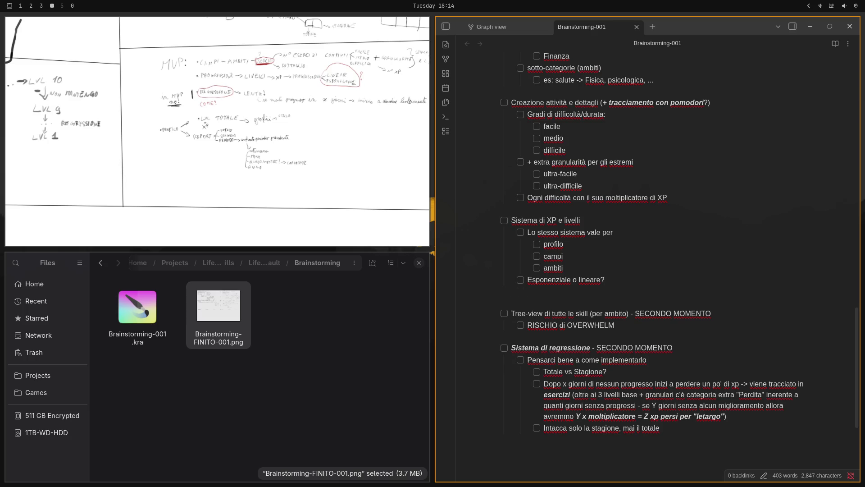
pyautogui.press('Return')
pyautogui.write('- ')
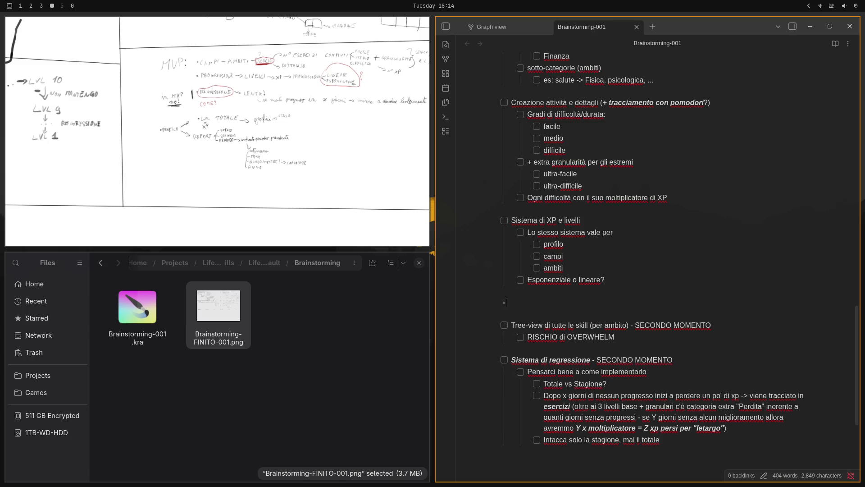
pyautogui.write('[ A')
pyautogui.press('BackSpace')
pyautogui.write('] Attiv')
pyautogui.write('it')
pyautogui.write('à a')
pyautogui.write("'")
pyautogui.write('intern')
pyautogui.write('o degli ambiti')
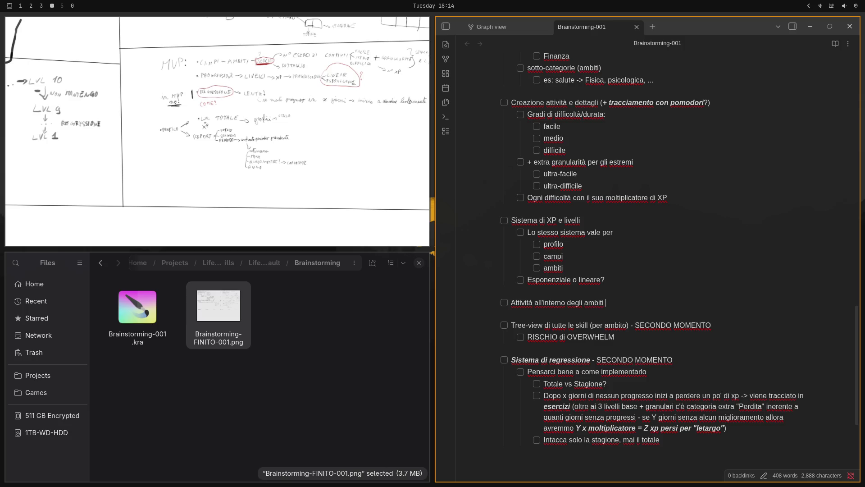
pyautogui.write(' consigl')
pyautogui.write('ia')
pyautogui.hotkey('ctrl', 'BackSpace')
# - Add nested sub-items for basic recommended activities and the possibility of custom additions
pyautogui.press('Return')
pyautogui.press('Tab')
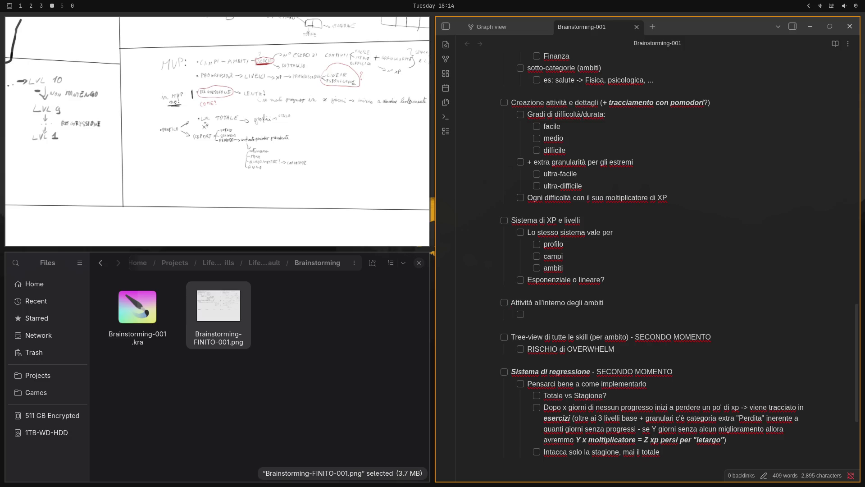
pyautogui.write('Consi')
pyautogui.write('gliate ')
pyautogui.write('di')
pyautogui.write(' base')
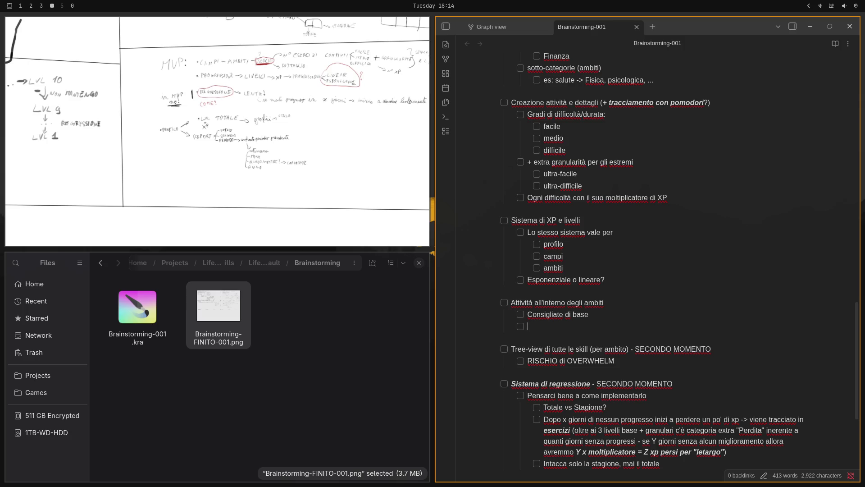
pyautogui.press('BackSpace')
pyautogui.press('Down')
pyautogui.write('possibili')
pyautogui.write('tà ')
pyautogui.write('di aggiunte')
pyautogui.write(' ca')
pyautogui.press('BackSpace')
pyautogui.write('usto')
pyautogui.write('m')
# - Add a nested point under "Consigliate di base" and start another sub-item after the custom additions
pyautogui.press('Return')
pyautogui.press('Tab')
pyautogui.write('P')
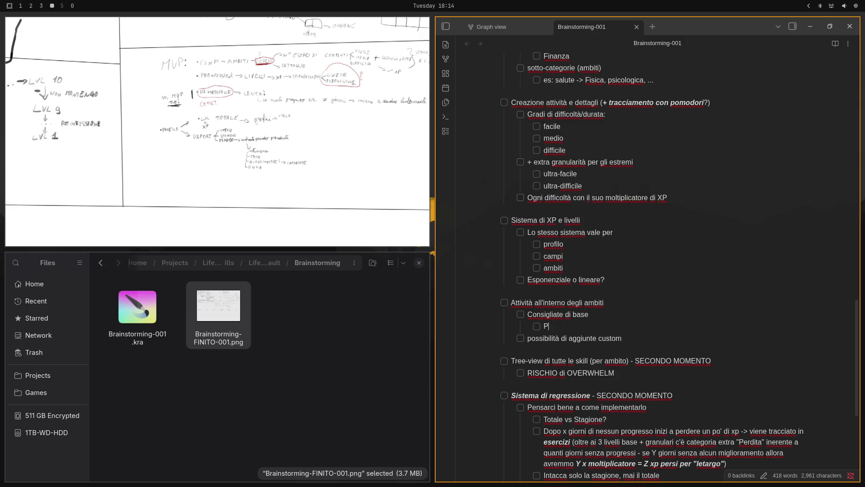
pyautogui.write('oche ma esse')
pyautogui.write('nziali')
pyautogui.press('Down')
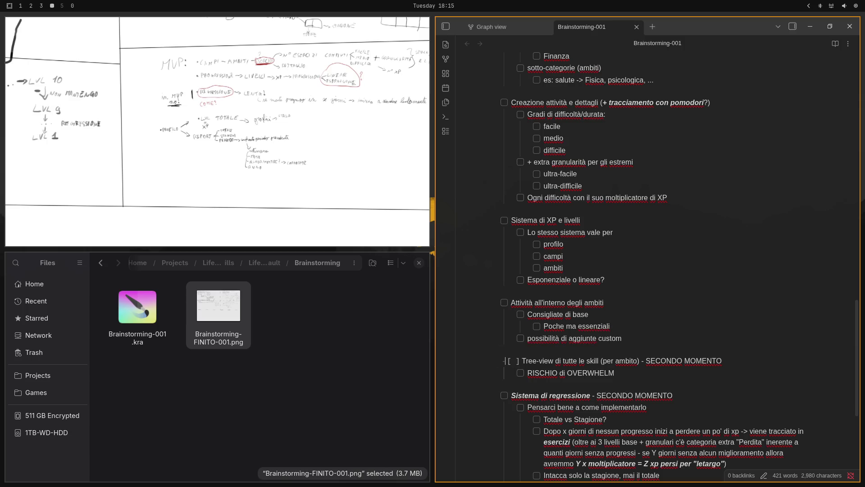
pyautogui.press('Up')
pyautogui.press('Up')
pyautogui.press('Return')
pyautogui.write('Sud')
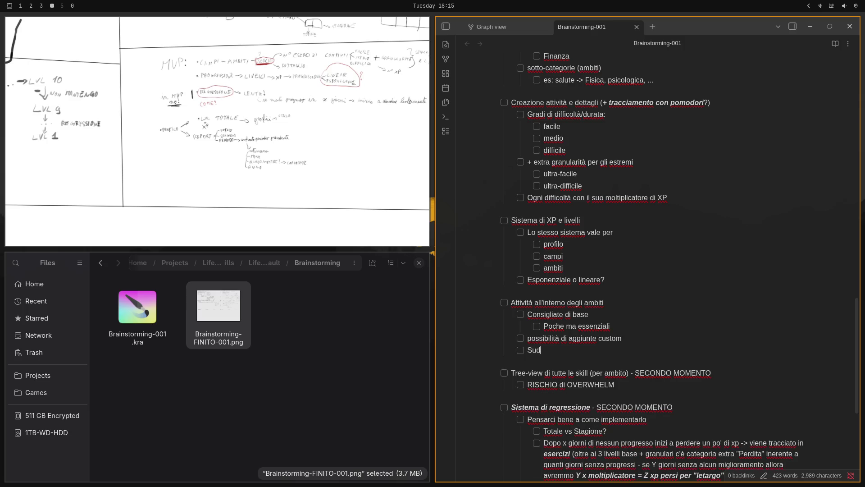
pyautogui.write('divisione per ')
pyautogui.write('evitare OV')
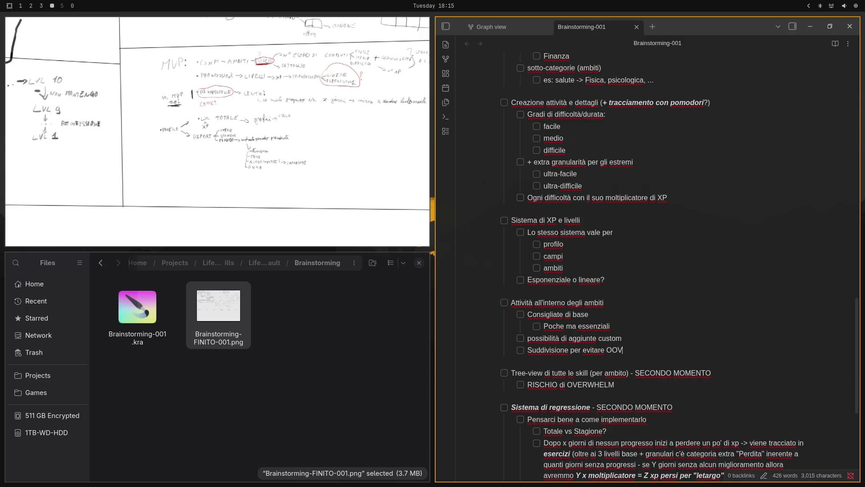
pyautogui.write('ERWHE')
pyautogui.write('LM')
pyautogui.scroll(5, 627, 292)
pyautogui.scroll(5, 627, 292)
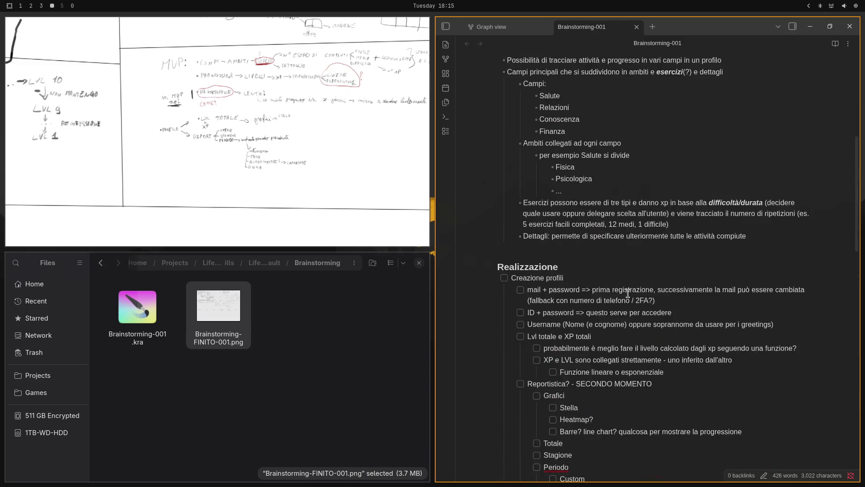
pyautogui.scroll(1, 627, 293)
pyautogui.scroll(2, 627, 294)
pyautogui.scroll(2, 625, 292)
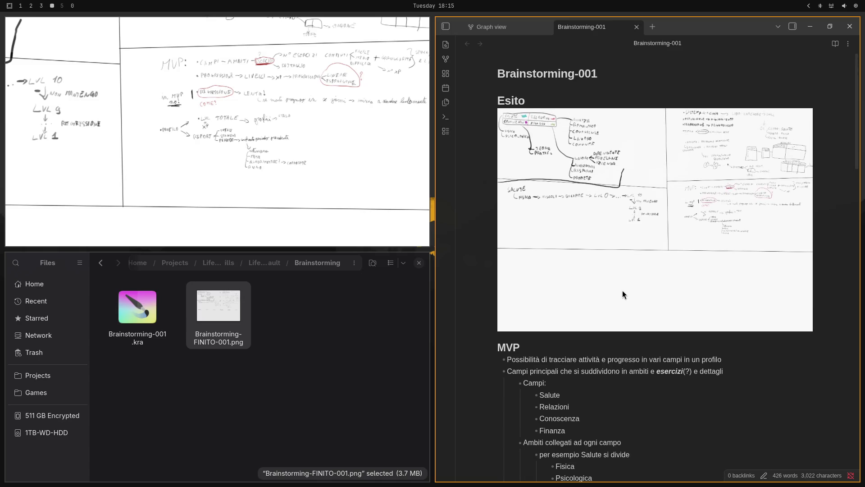
pyautogui.scroll(-1, 620, 290)
pyautogui.scroll(-5, 616, 288)
pyautogui.scroll(-5, 611, 286)
pyautogui.scroll(-4, 610, 287)
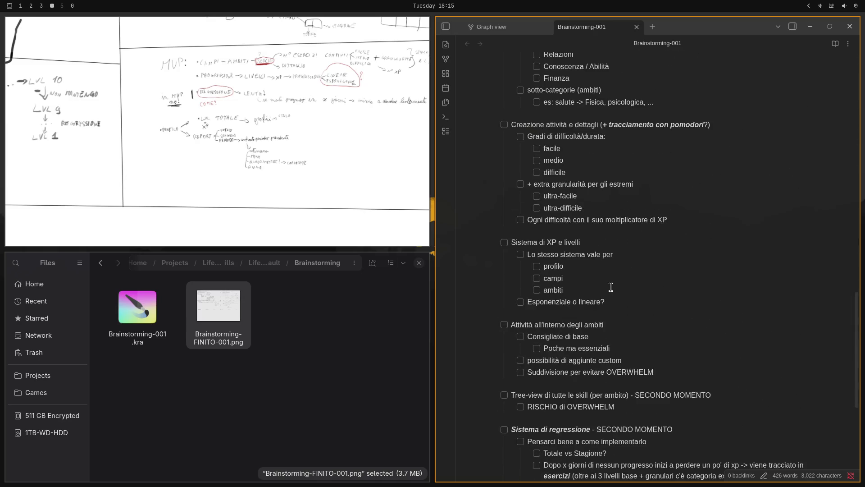
pyautogui.scroll(-3, 610, 288)
pyautogui.scroll(4, 610, 287)
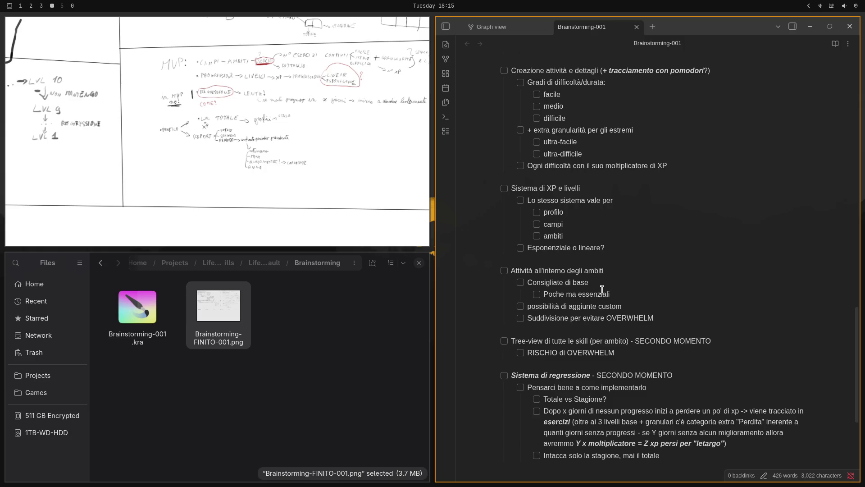
pyautogui.scroll(2, 601, 298)
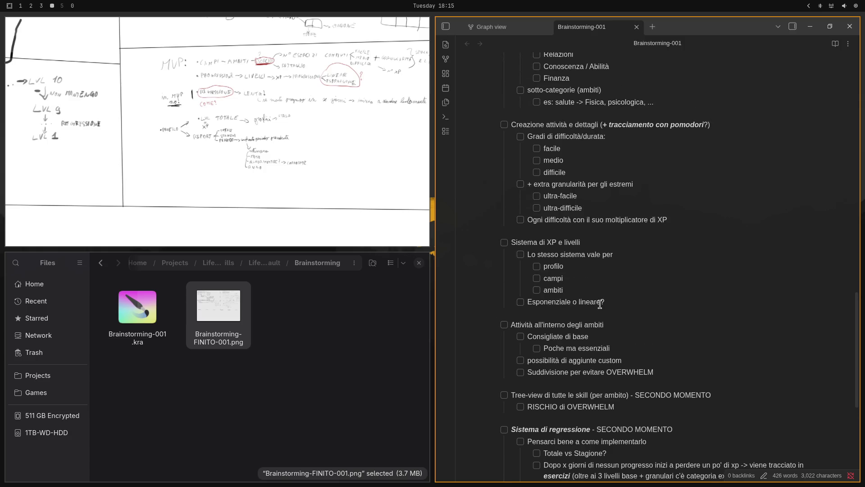
pyautogui.scroll(5, 600, 298)
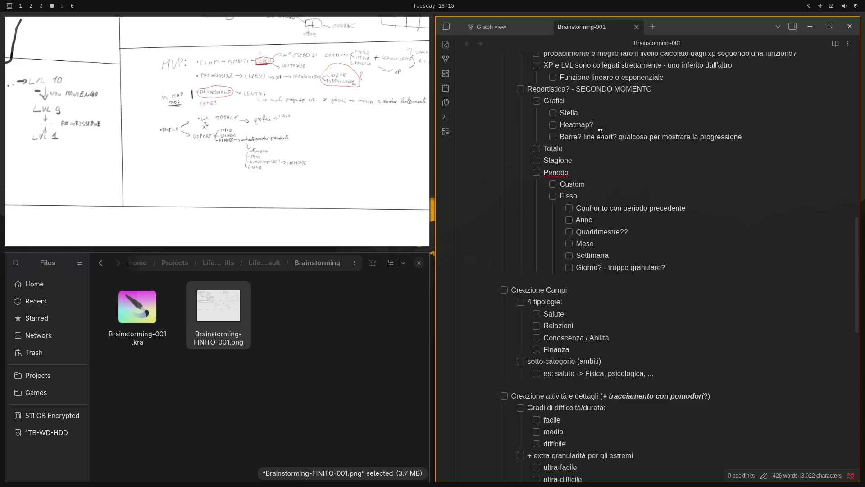
pyautogui.scroll(6, 597, 139)
pyautogui.click(579, 192)
pyautogui.scroll(1, 580, 192)
pyautogui.scroll(4, 581, 193)
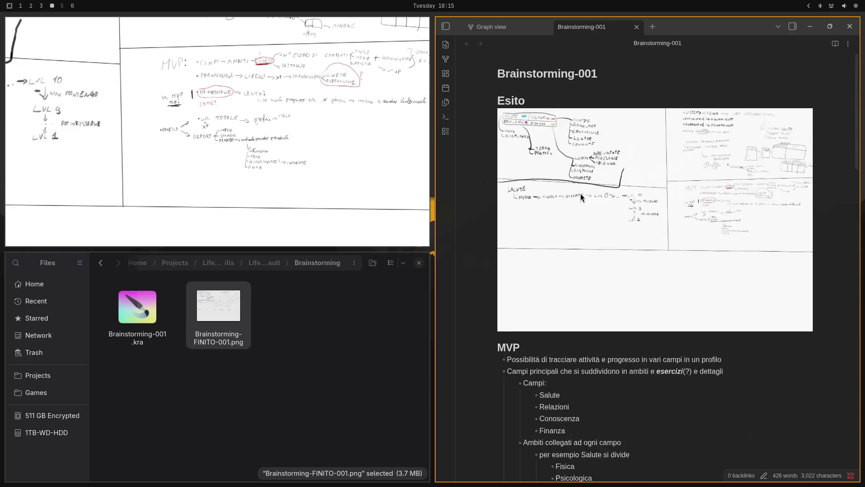
pyautogui.scroll(-1, 541, 223)
pyautogui.click(536, 232)
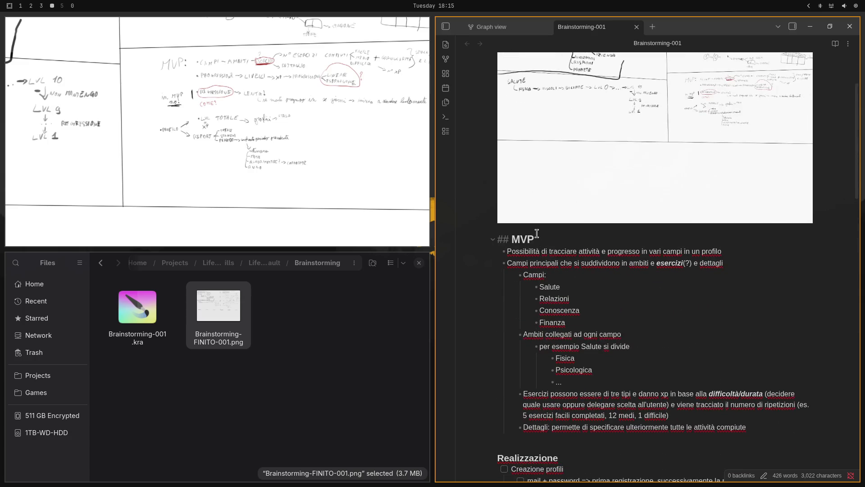
pyautogui.rightClick(537, 232)
pyautogui.scroll(1, 535, 92)
pyautogui.scroll(1, 546, 87)
pyautogui.click(648, 68)
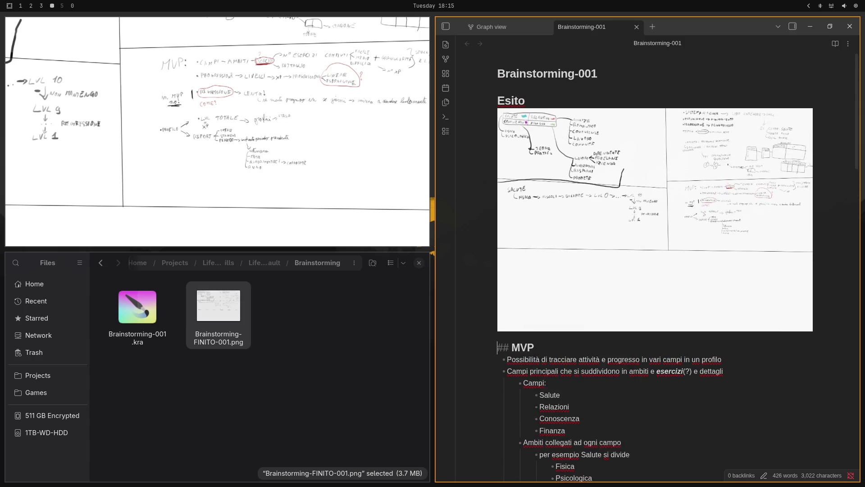
# - Insert a "Descrizione progetto" heading on a new line between the note title and the Esito section
pyautogui.press('Down')
pyautogui.press('Down')
pyautogui.press('Up')
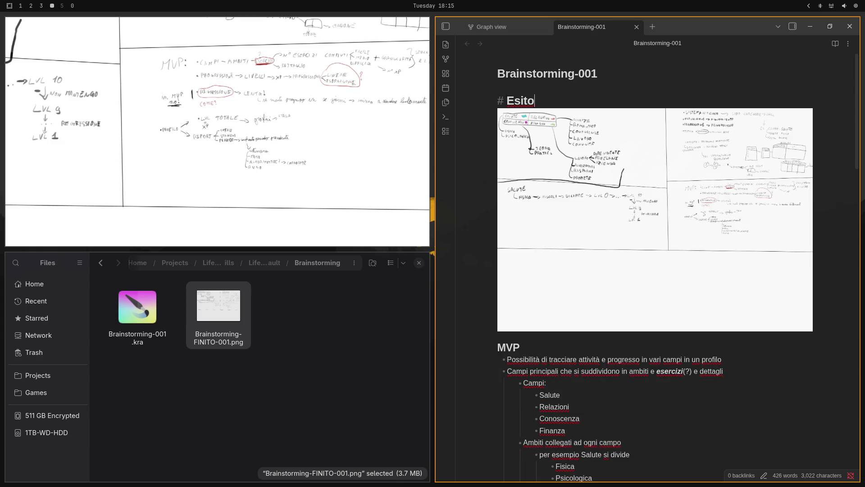
pyautogui.press('Return')
pyautogui.press('Up')
pyautogui.press('Return')
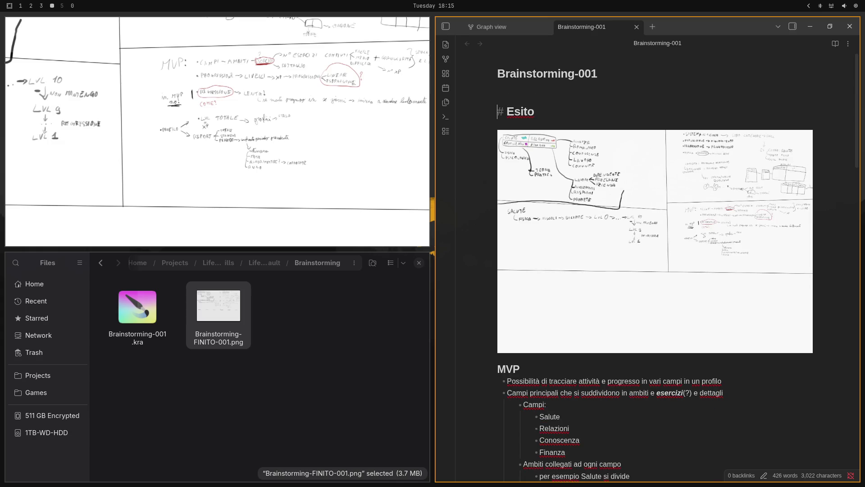
pyautogui.press('Up')
pyautogui.press('Down')
pyautogui.press('Up')
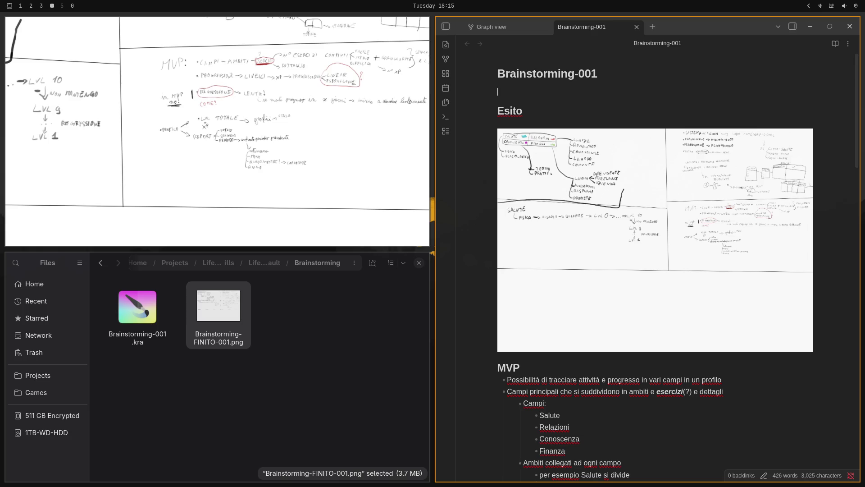
pyautogui.write('# D')
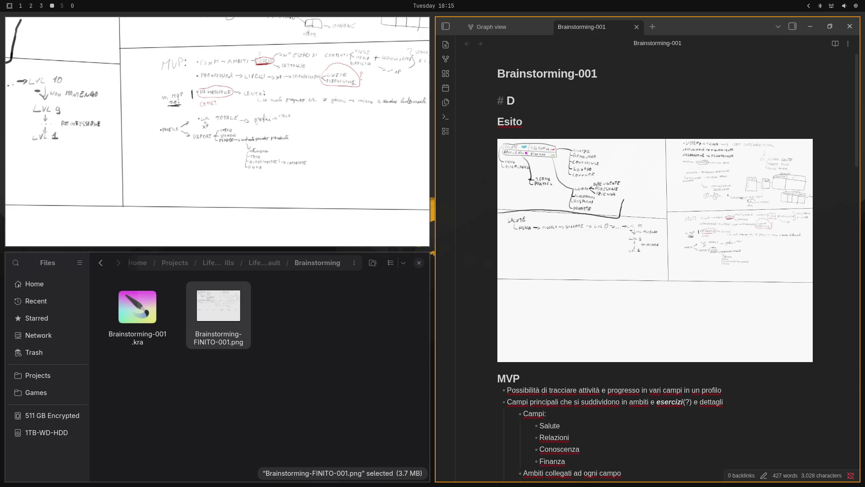
pyautogui.write('esc')
pyautogui.write('rizione prog')
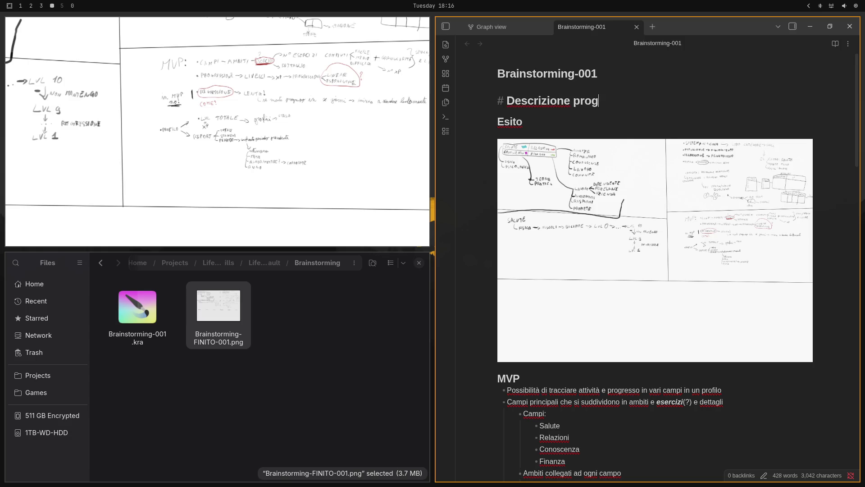
pyautogui.write('etto')
pyautogui.press('Return')
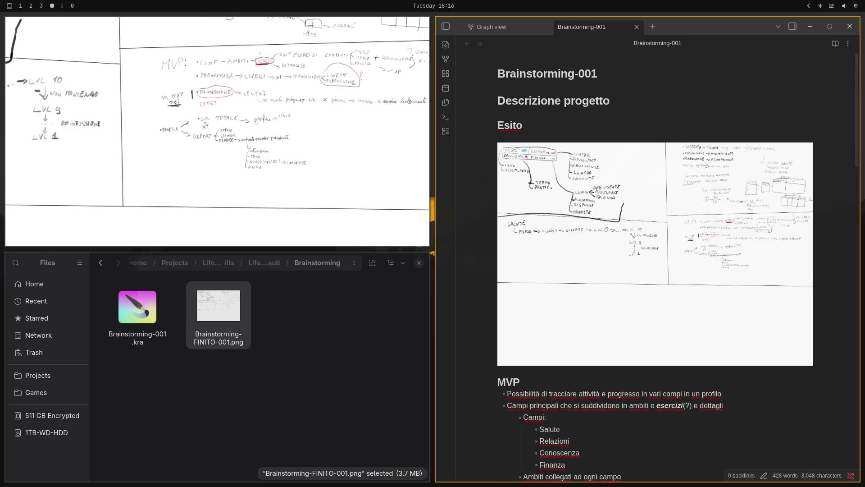
# - Write bullets describing the life-areas level and experience tracker and the IMPORTANTE caveat
pyautogui.press('Return')
pyautogui.write('Trac')
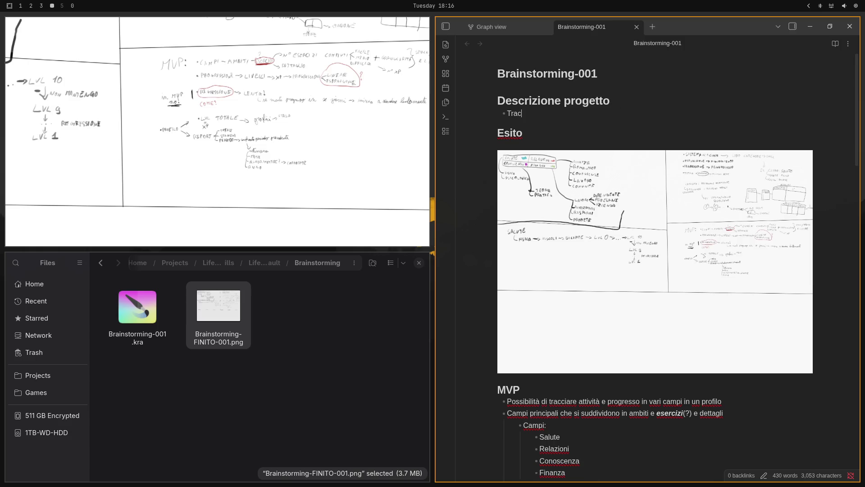
pyautogui.write('ke')
pyautogui.write('r di ')
pyautogui.write('Live')
pyautogui.write('llo ')
pyautogui.write('e d espe')
pyautogui.write('rienza dei')
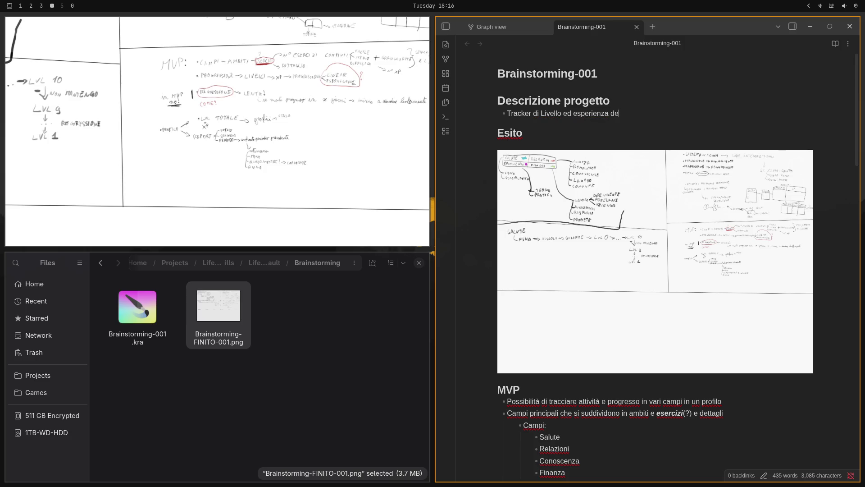
pyautogui.press('BackSpace')
pyautogui.press('BackSpace')
pyautogui.write('nei vari')
pyautogui.write(' c')
pyautogui.write('ampi della ')
pyautogui.write('vita')
pyautogui.press('Return')
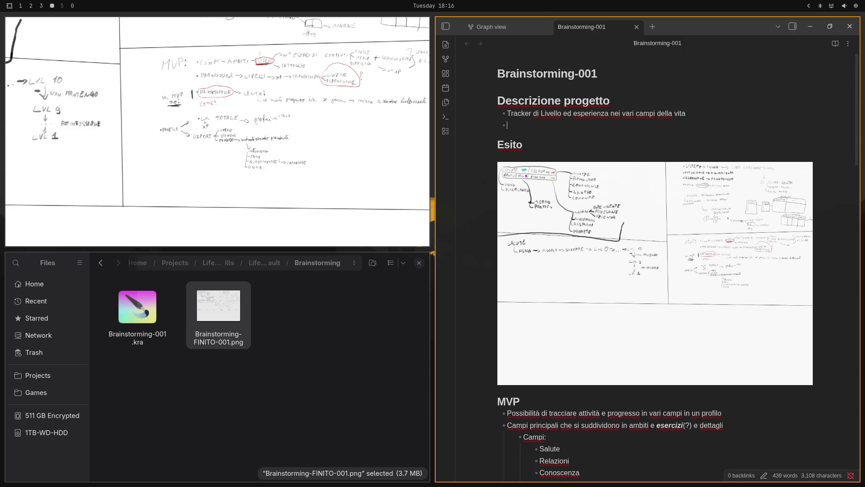
pyautogui.write('IMPORTA')
pyautogui.write('NTE:N')
pyautogui.write('on è')
pyautogui.write(' un T')
pyautogui.write('racker di ')
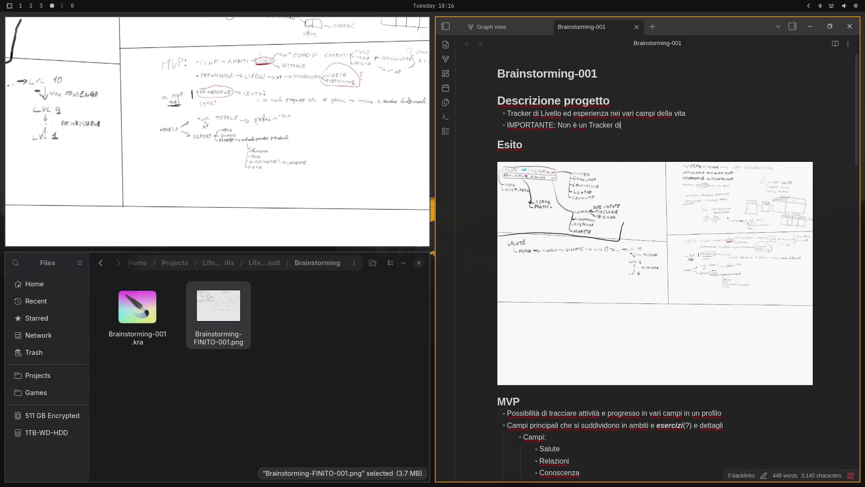
pyautogui.write('p')
pyautogui.write('r')
pyautogui.write('ogres')
pyautogui.write('so ')
pyautogui.write('su u')
pyautogui.write('n-')
pyautogui.write("'attivi")
pyautogui.write('tà -')
pyautogui.write('Quella')
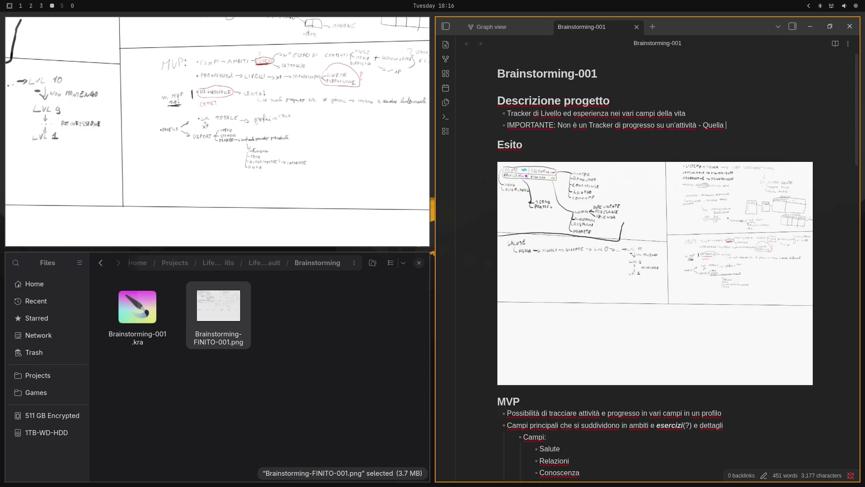
pyautogui.write(' sarà')
pyautogui.write(' un')
pyautogui.press('BackSpace')
pyautogui.write("'app a ")
pyautogui.write('parte')
# - Add two nested ES example sub-bullets under IMPORTANTE, with NON in capitals
pyautogui.press('Return')
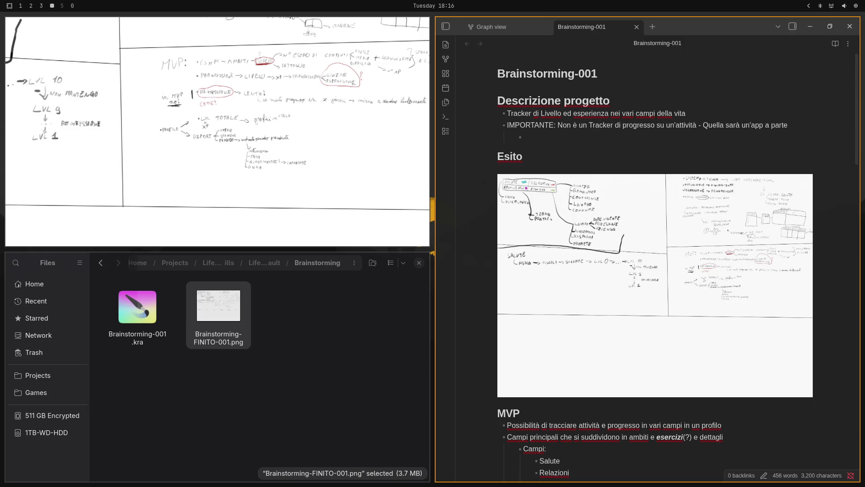
pyautogui.write('ES')
pyautogui.write('qua ti d')
pyautogui.write('i ')
pyautogui.write('e il live')
pyautogui.write('llo di')
pyautogui.write('SALU')
pyautogui.write('TE')
pyautogui.press('Return')
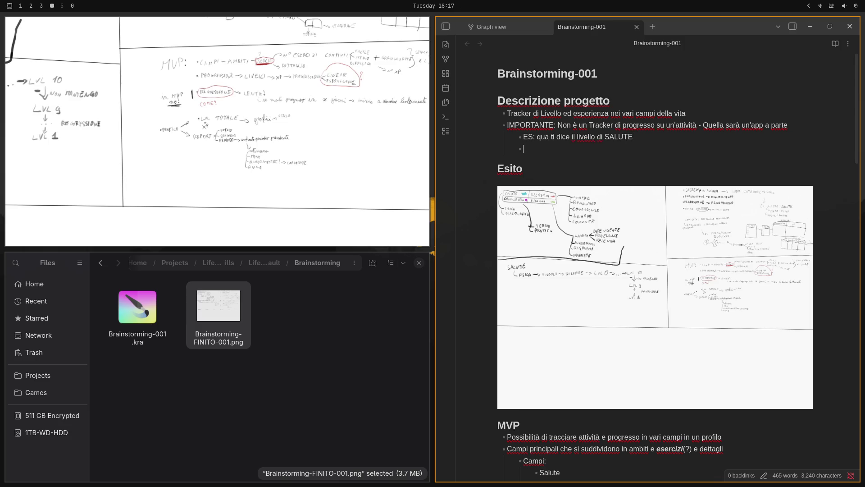
pyautogui.write('ES: qu')
pyautogui.write('a non')
pyautogui.press('BackSpace')
pyautogui.press('BackSpace')
pyautogui.press('BackSpace')
pyautogui.write('NON')
pyautogui.write('ti')
pyautogui.write(' dice')
pyautogui.write(' totale ')
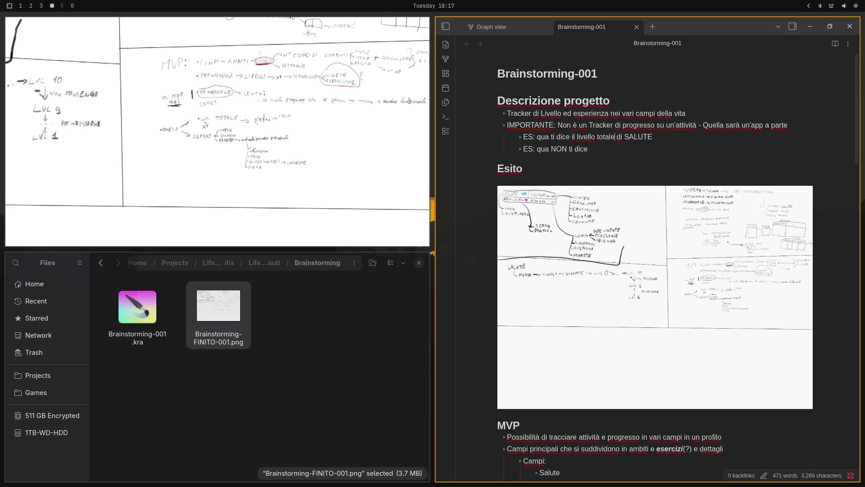
pyautogui.write('(')
pyautogui.write('+')
pyautogui.press('BackSpace')
pyautogui.write('+ ')
pyautogui.write('granul')
pyautogui.write('arità')
pyautogui.write('pro')
pyautogui.write('gresso di')
pyautogui.write(' un')
pyautogui.write("'a")
pyautogui.write('ttività ')
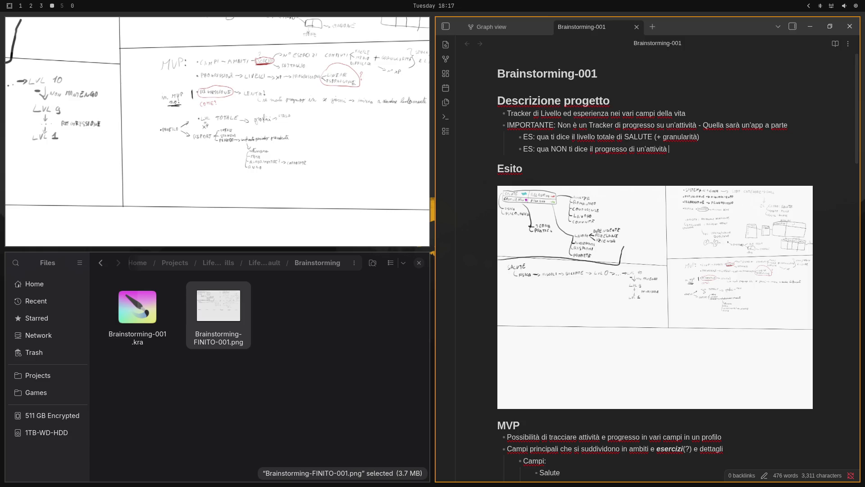
pyautogui.write('spec')
pyautogui.write('ifica')
pyautogui.write('di')
pyautogui.write(' un deter')
pyautogui.write('minato campo')
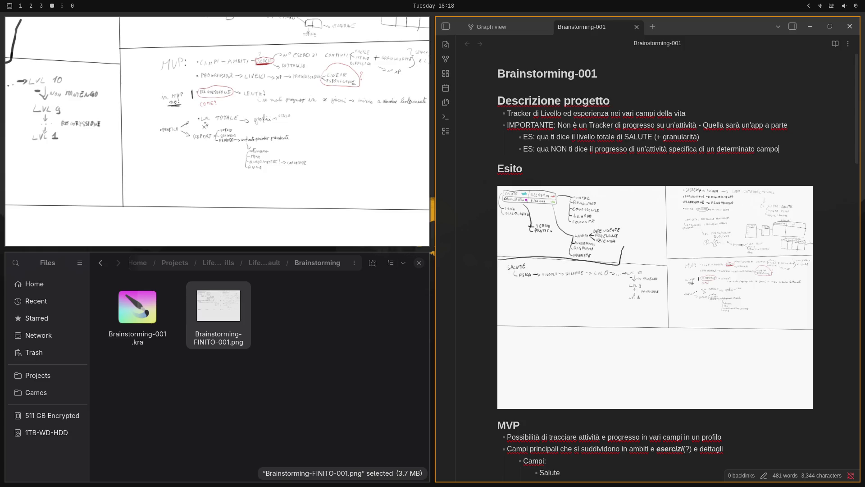
pyautogui.write(' e ambito')
# - Add the sub-bullet "TRACCIA SOLO LE ATTIVITÀ COMPLETATE" in capitals
pyautogui.press('Return')
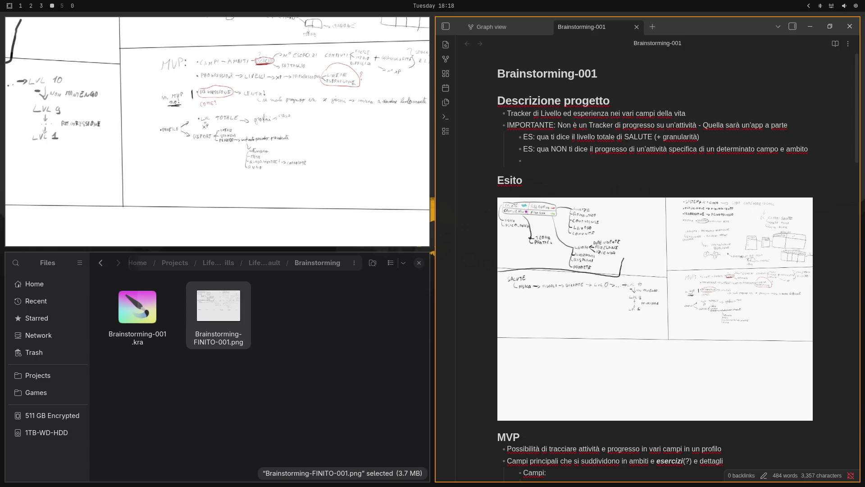
pyautogui.write('TRACCIA')
pyautogui.write(' SOLO LE ')
pyautogui.write('ATTIVIT:')
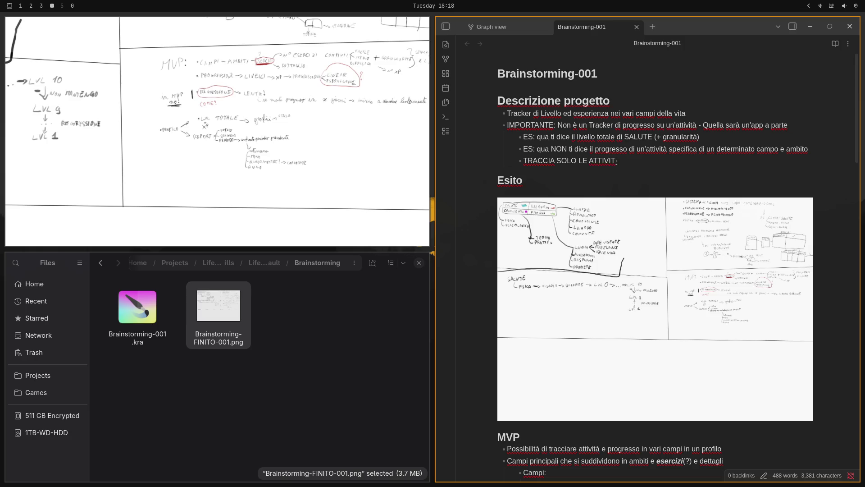
pyautogui.write('À')
pyautogui.write(' completa')
pyautogui.hotkey('ctrl', 'BackSpace')
pyautogui.write('COMPLET')
pyautogui.write('ATE')
# - Move the completed-activities bullet to sit directly below the IMPORTANTE line using Vim cut and paste
pyautogui.press('Escape')
pyautogui.press('d')
pyautogui.press('d')
pyautogui.press('k')
pyautogui.press('k')
pyautogui.press('k')
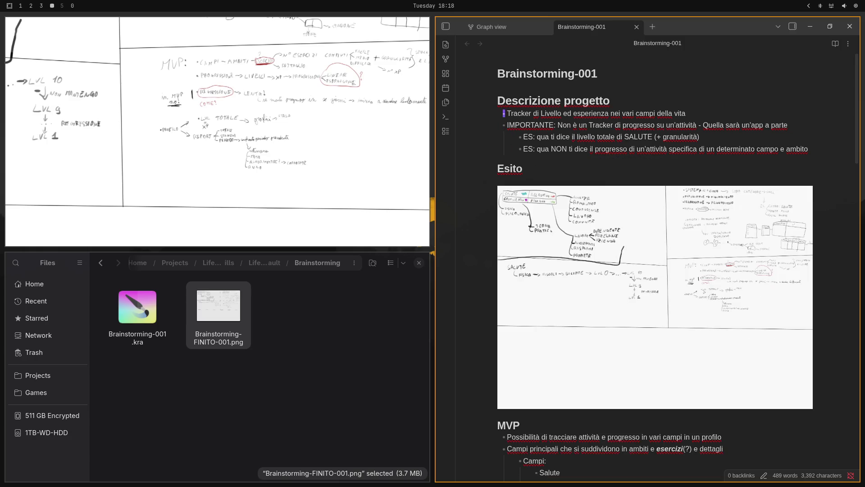
pyautogui.press('p')
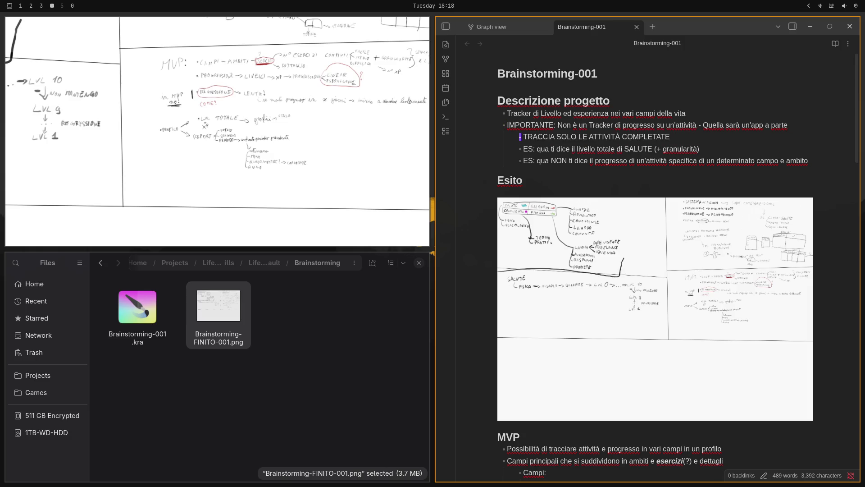
pyautogui.press('j')
pyautogui.press('j')
pyautogui.press('j')
pyautogui.press('j')
# - Under "ES: qua NON", add a nested note that a separate tracker must integrate with the XP system
pyautogui.press('k')
pyautogui.press('k')
pyautogui.press('Return')
pyautogui.press('Tab')
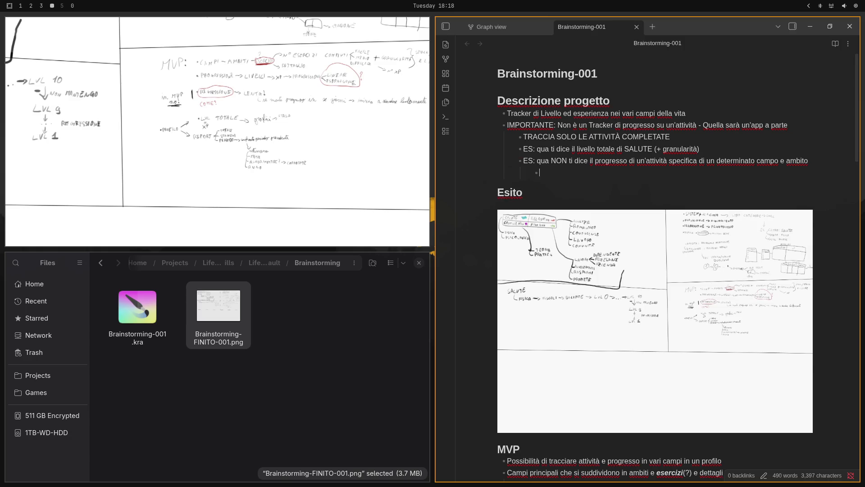
pyautogui.write('Qua c')
pyautogui.write("'`")
pyautogui.write('è')
pyautogui.write(' da s')
pyautogui.write('vil')
pyautogui.write('uppare un tr')
pyautogui.write('acker a par')
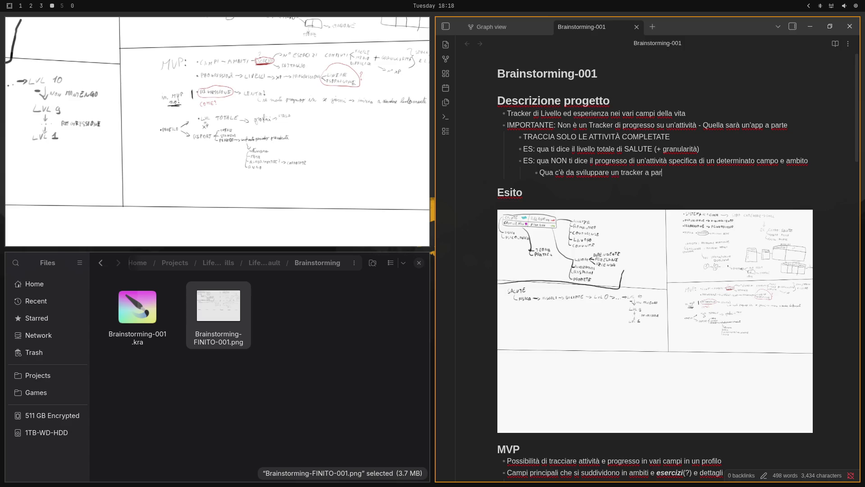
pyautogui.write('te che poi')
pyautogui.write(' si integ')
pyautogui.write('ra')
pyautogui.write(' nel')
pyautogui.write(' Sistema')
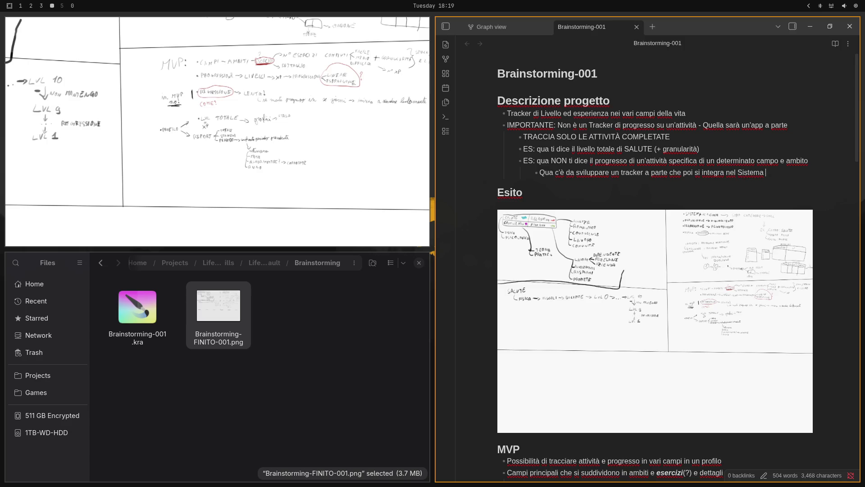
pyautogui.write(' di XP')
pyautogui.press('Return')
pyautogui.press('Tab')
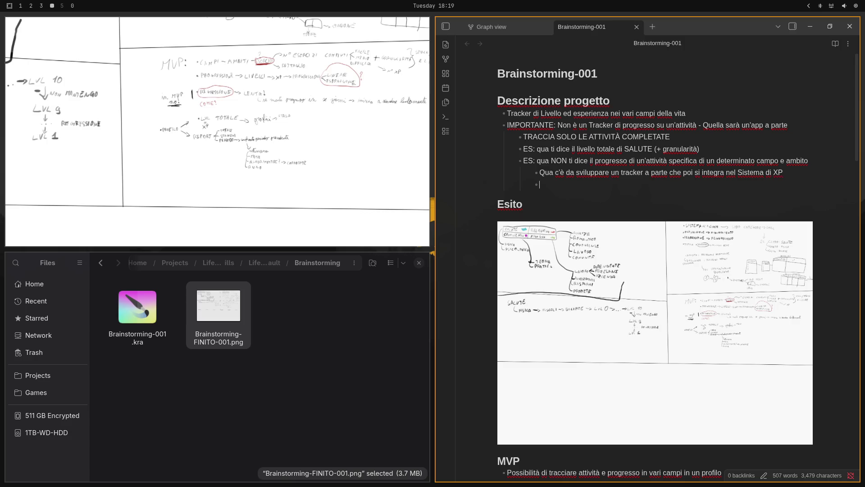
pyautogui.write('Una volta che si ')
pyautogui.write('clicca ')
pyautogui.write('Completato')
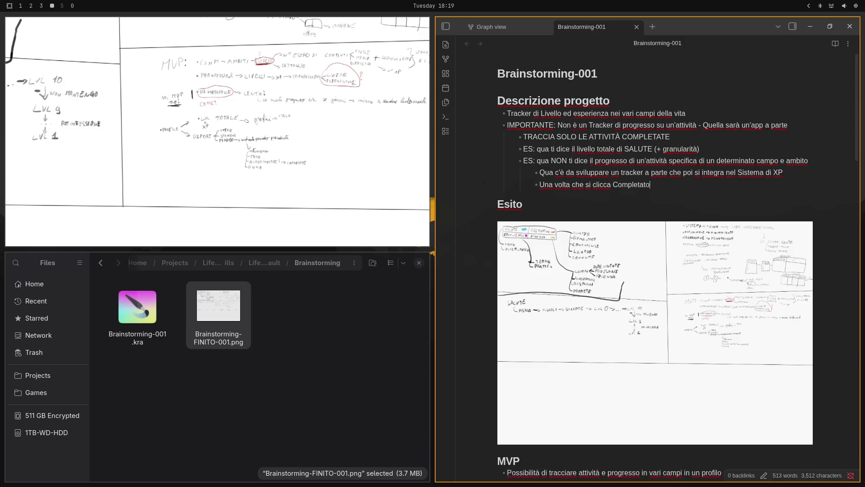
pyautogui.write(' su ap')
pyautogui.write('p2')
pyautogui.write(' viene')
pyautogui.write(' mandata')
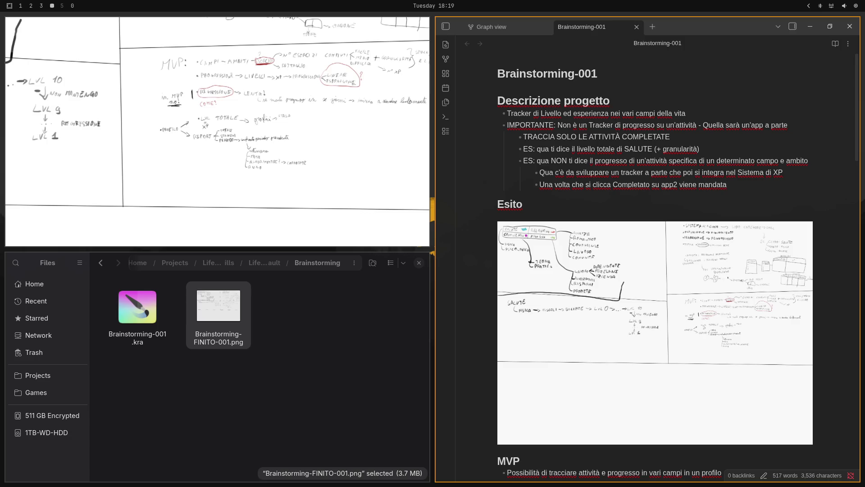
# - Write that clicking Completato in App2 sends the activity to App1, bolding both app names
pyautogui.press('BackSpace')
pyautogui.write('o')
pyautogui.hotkey('ctrl', 'BackSpace')
pyautogui.hotkey('ctrl', 'BackSpace')
pyautogui.press('BackSpace')
pyautogui.write(', l')
pyautogui.write("'attivit")
pyautogui.write('à complet')
pyautogui.write('ata viene man')
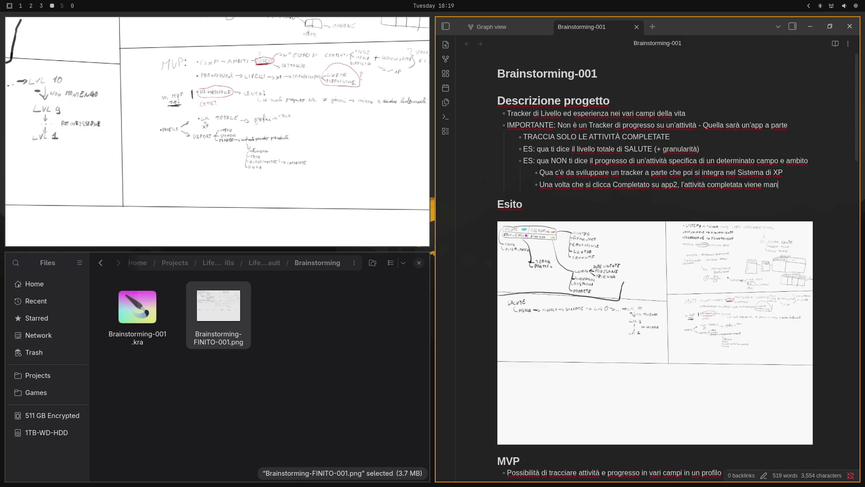
pyautogui.write('data ad ')
pyautogui.write('Ap')
pyautogui.write('p1*')
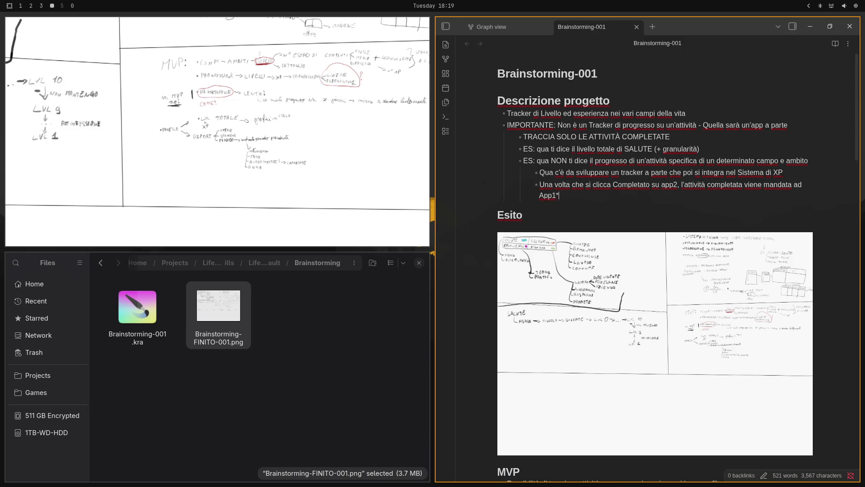
pyautogui.write('*')
pyautogui.press('Home')
pyautogui.write('**')
pyautogui.press('Up')
pyautogui.write('**App2')
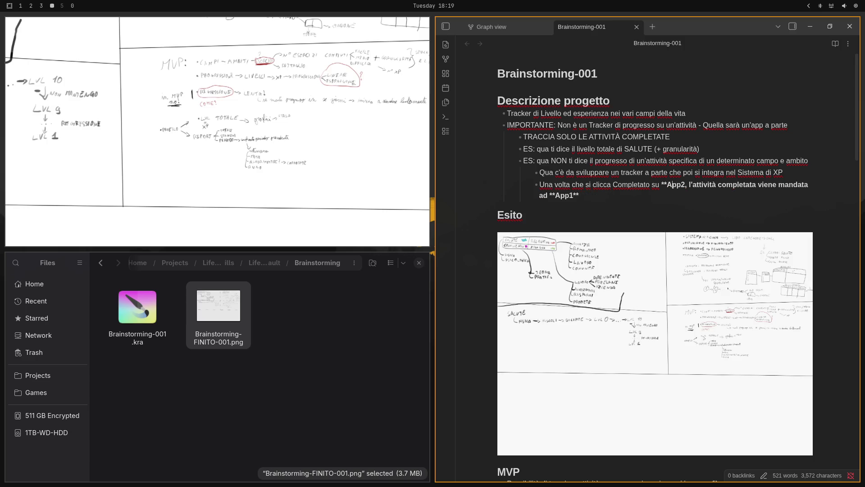
pyautogui.write('*')
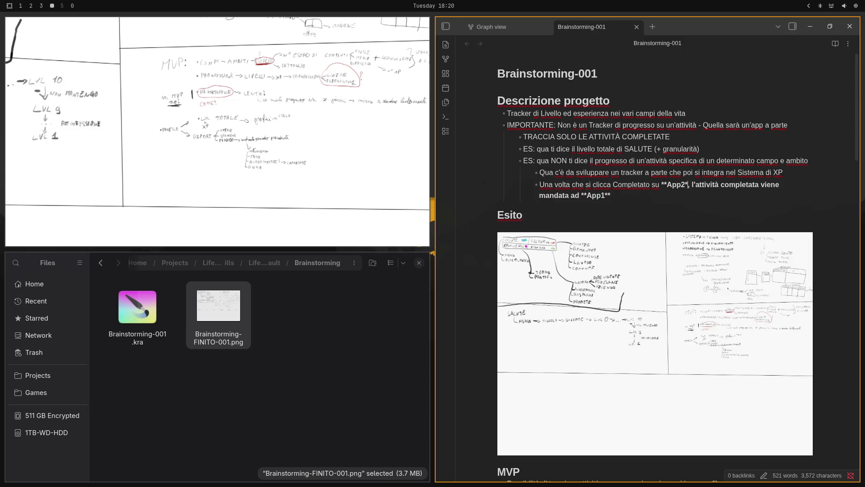
pyautogui.write('*')
pyautogui.press('Down')
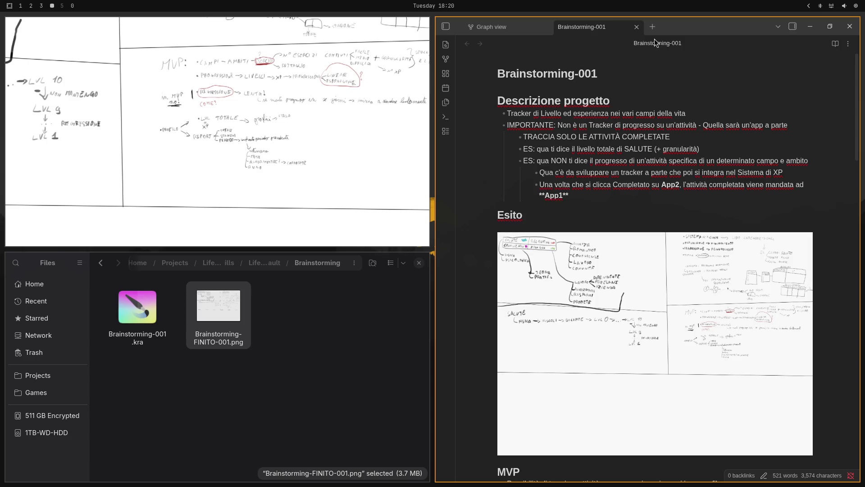
pyautogui.scroll(-3, 743, 98)
pyautogui.click(800, 309)
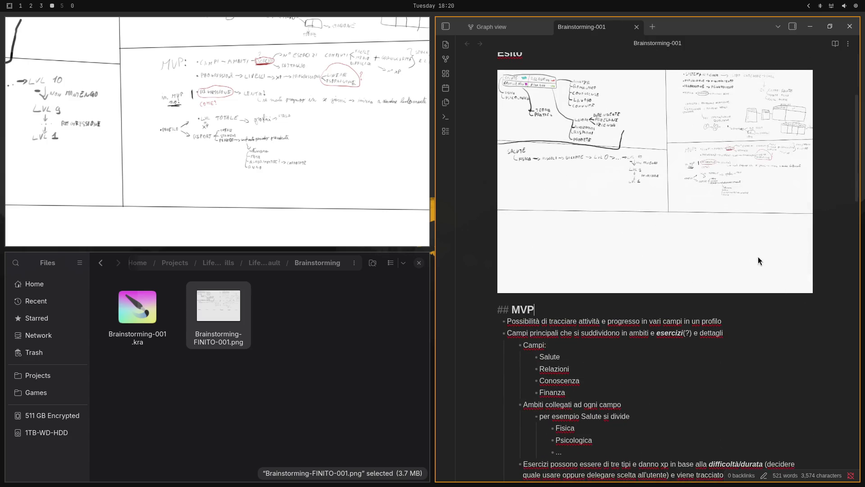
pyautogui.scroll(3, 759, 257)
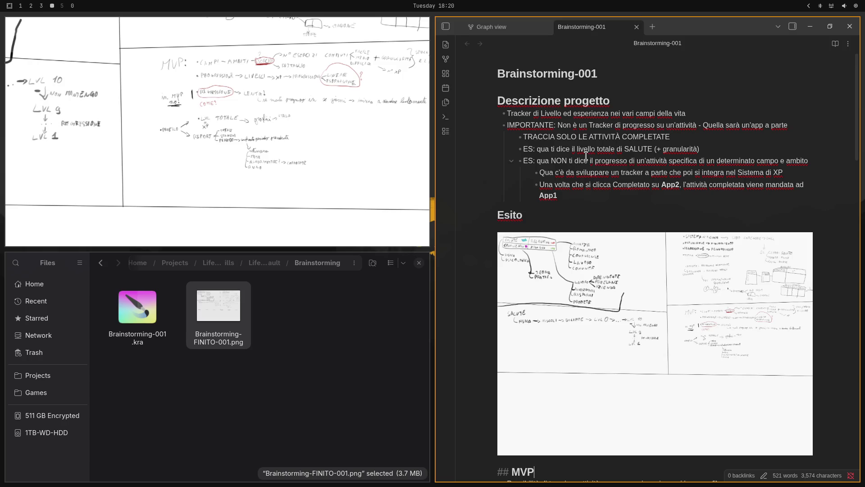
pyautogui.click(615, 205)
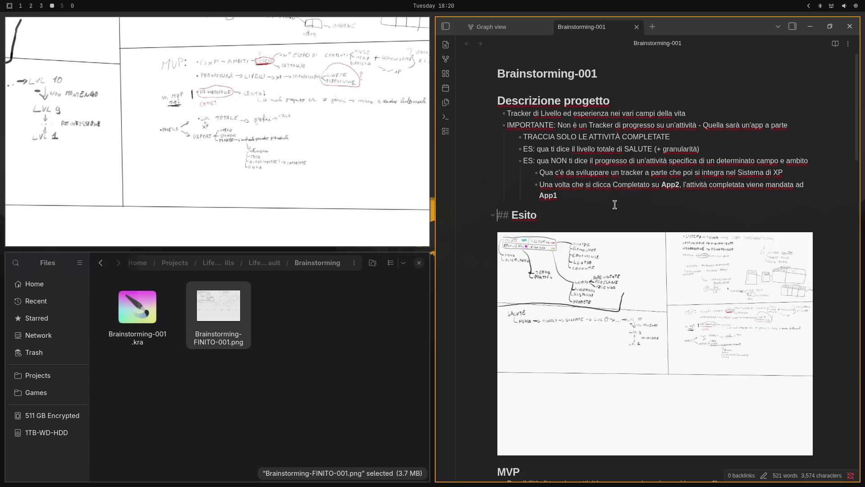
pyautogui.scroll(-5, 618, 192)
pyautogui.scroll(-2, 619, 184)
pyautogui.scroll(-4, 660, 260)
pyautogui.scroll(-2, 665, 264)
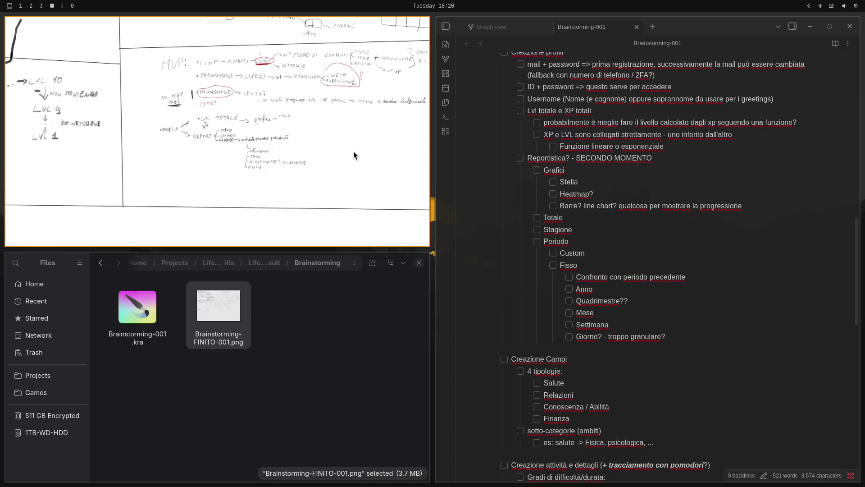
pyautogui.moveTo(354, 151); pyautogui.dragTo(297, 170)
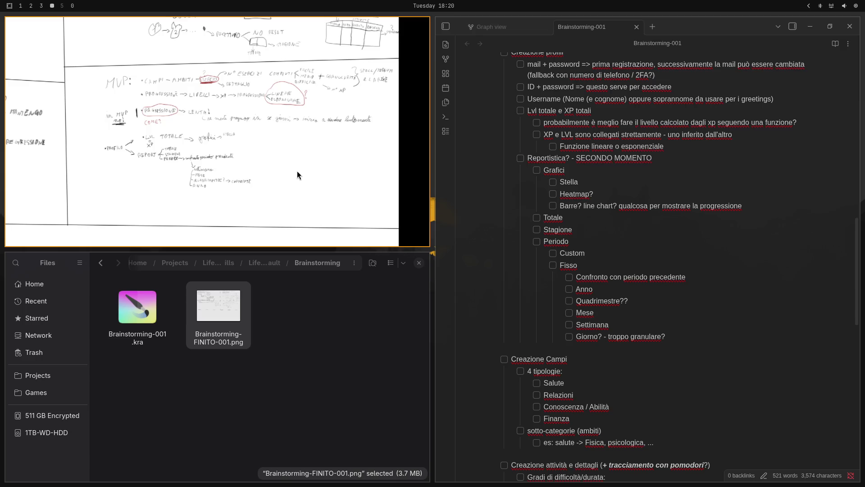
pyautogui.press('super+3')
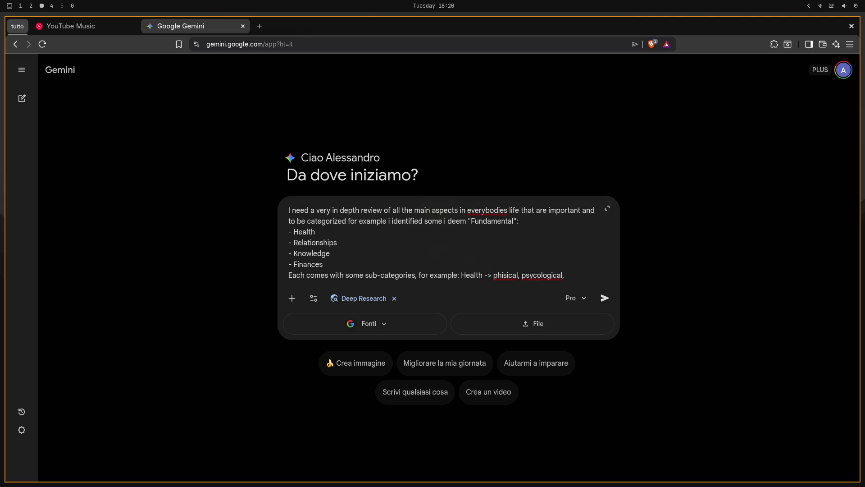
# - Switch from the drafted Gemini prompt to workspace 1 with the disk erase
pyautogui.press('super+1')
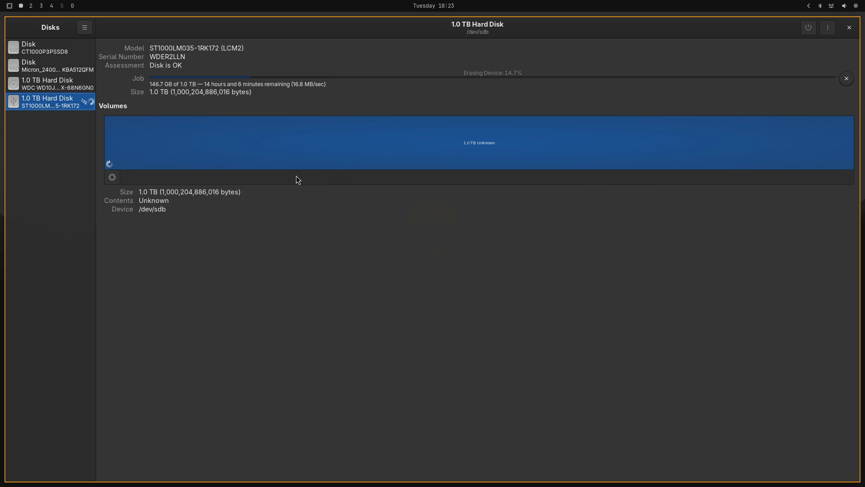
# - Toggle music playback while the erase runs, then switch to workspace 2 with Krita and Files
pyautogui.press('XF86AudioPlay')
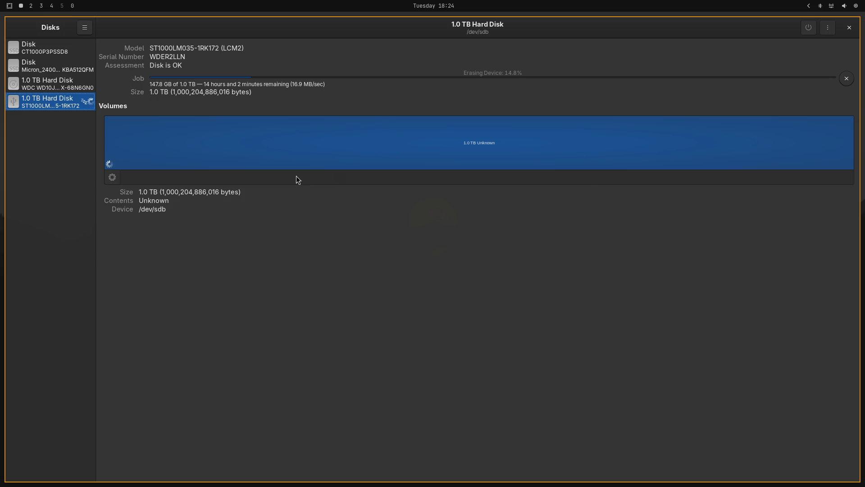
pyautogui.press('super+2')
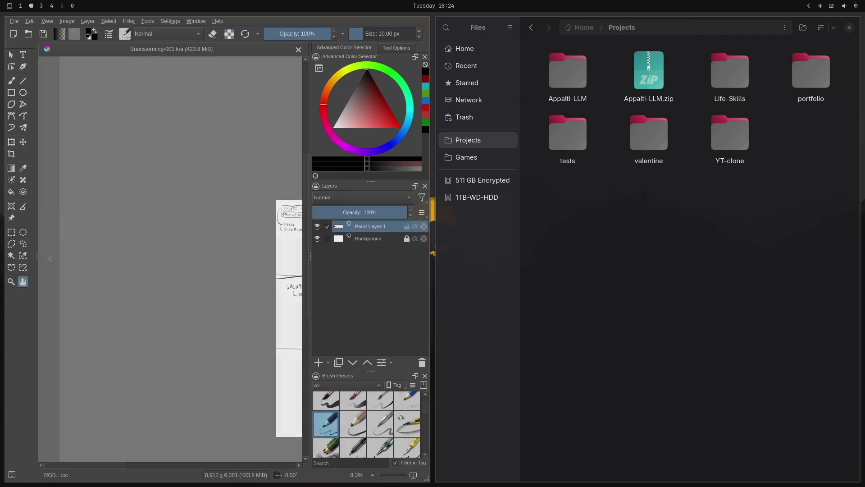
# - Glance at the notes workspace and return to the Gemini workspace
pyautogui.press('super+3')
pyautogui.press('super+4')
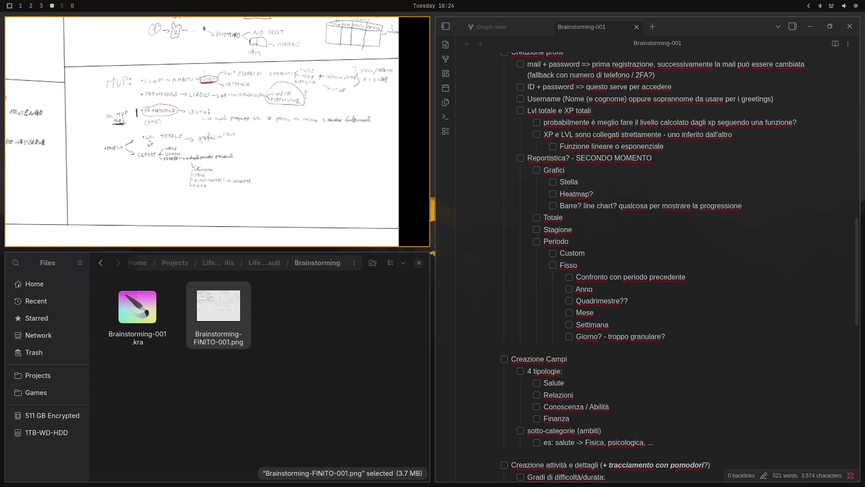
pyautogui.press('super+3')
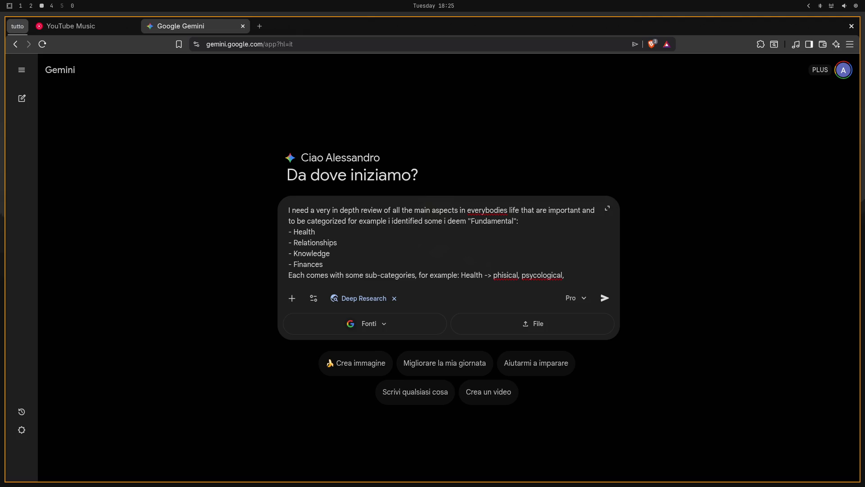
# - Paste the prompt and extend it to ask for a nested list of life areas and sub-categories, ending "for example:"
pyautogui.write('emotional, ... i need you to check which areas are the most important in a persons life and then redact a report of each category (it should be just a few "fundamentals" - not an overwhelming list) and the most important sub-categories:')
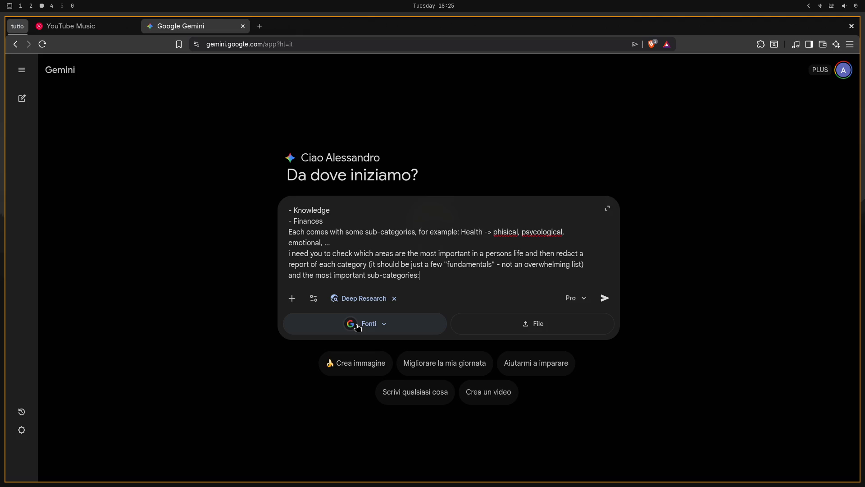
pyautogui.press('BackSpace')
pyautogui.write('of ')
pyautogui.write('each, ')
pyautogui.write('com')
pyautogui.write('pile all of')
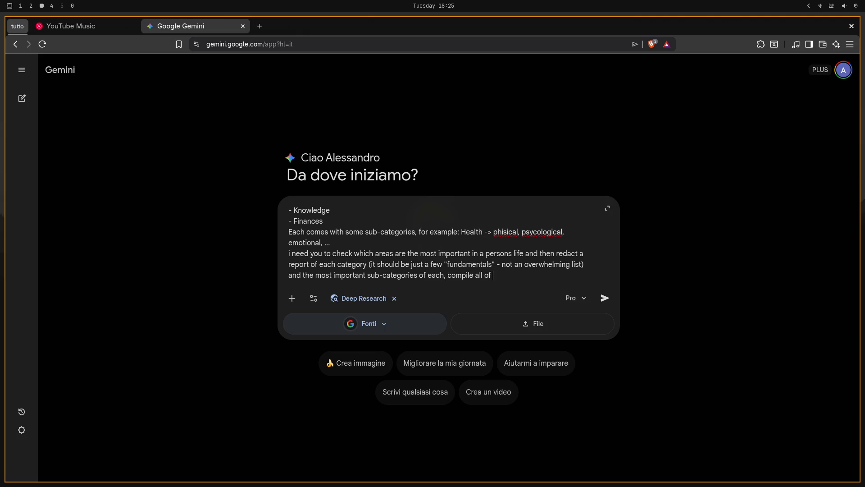
pyautogui.write(' that int')
pyautogui.write('o')
pyautogui.write('a nested li')
pyautogui.write('st')
pyautogui.write(', for exa')
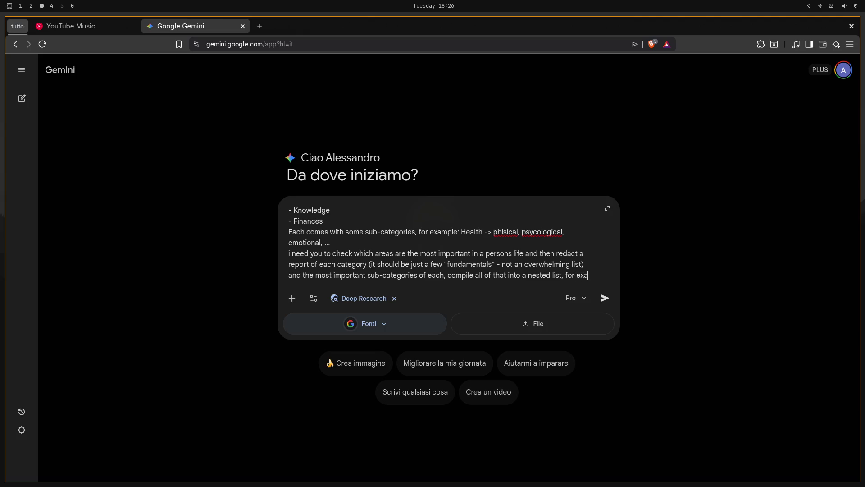
pyautogui.write('pm')
pyautogui.press('BackSpace')
pyautogui.press('BackSpace')
pyautogui.write('mple:')
pyautogui.hotkey('shift', 'Return')
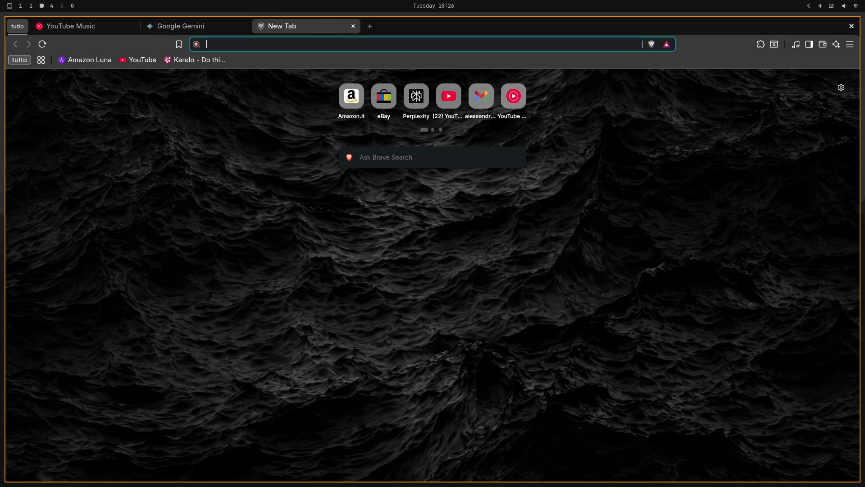
# - Search Brave for "pyramid of needs" in a new tab
pyautogui.hotkey('ctrl', 't')
pyautogui.write('py')
pyautogui.press('BackSpace')
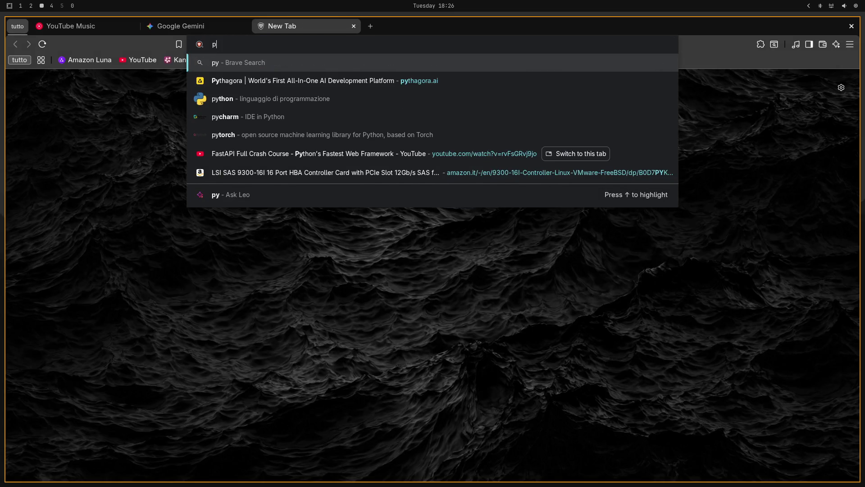
pyautogui.write('iramid')
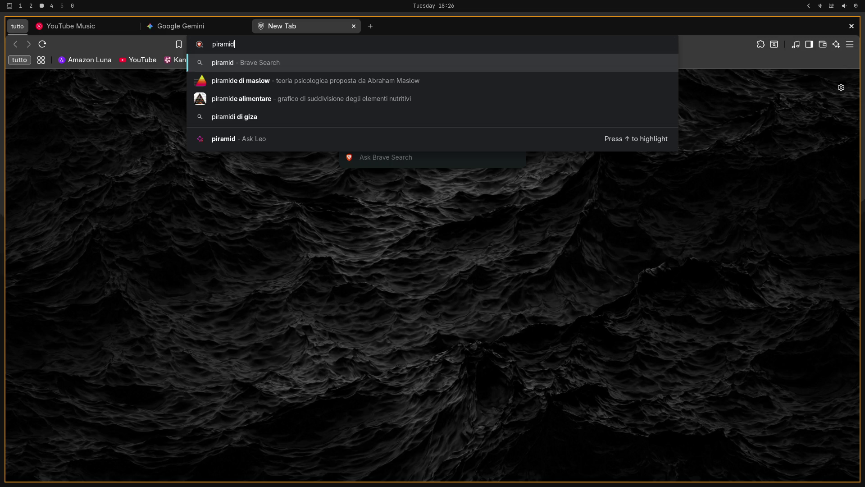
pyautogui.hotkey('ctrl', 'a')
pyautogui.press('BackSpace')
pyautogui.write('pyrami')
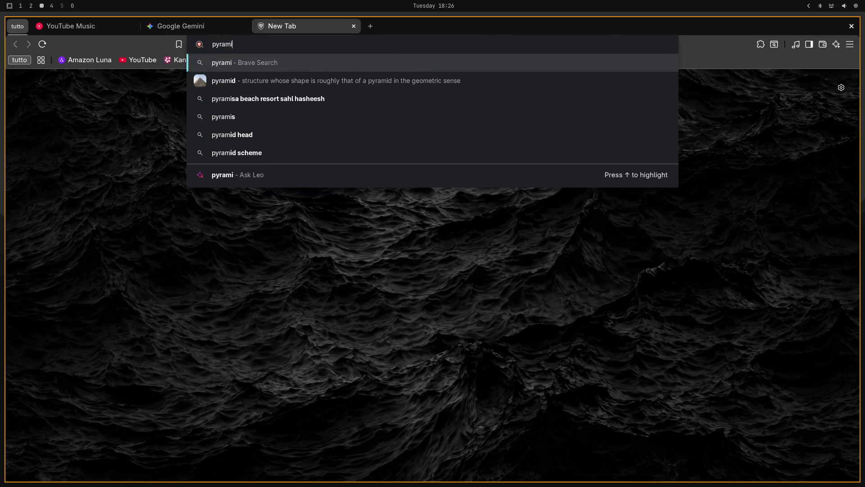
pyautogui.write('d of nee')
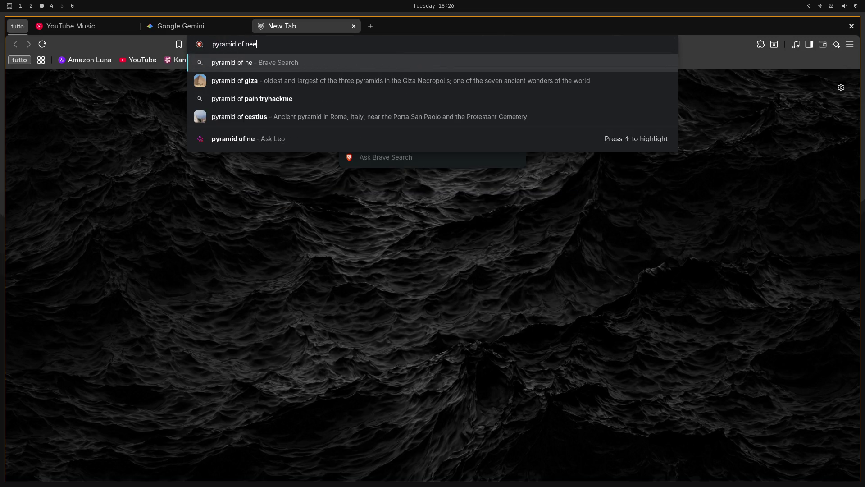
pyautogui.write('ds')
pyautogui.press('Return')
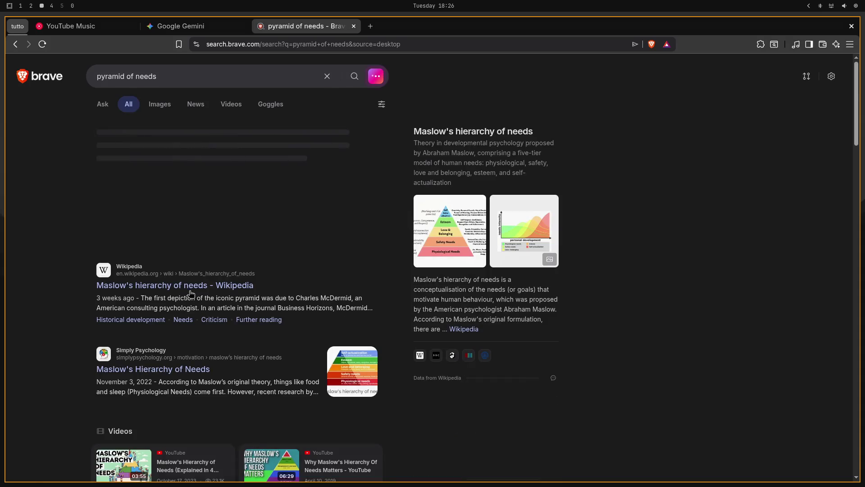
# - Open the Wikipedia Maslow's hierarchy article and the image results in background tabs and view them
pyautogui.middleClick(190, 285)
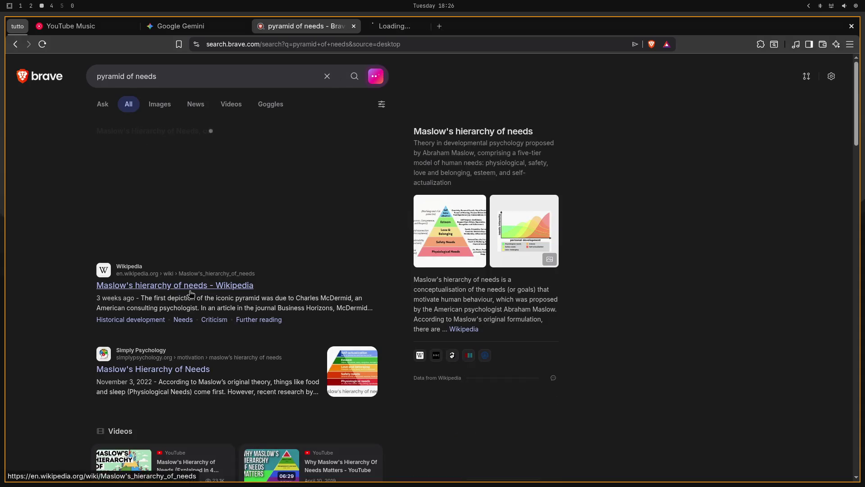
pyautogui.middleClick(430, 264)
pyautogui.hotkey('ctrl', 'Tab')
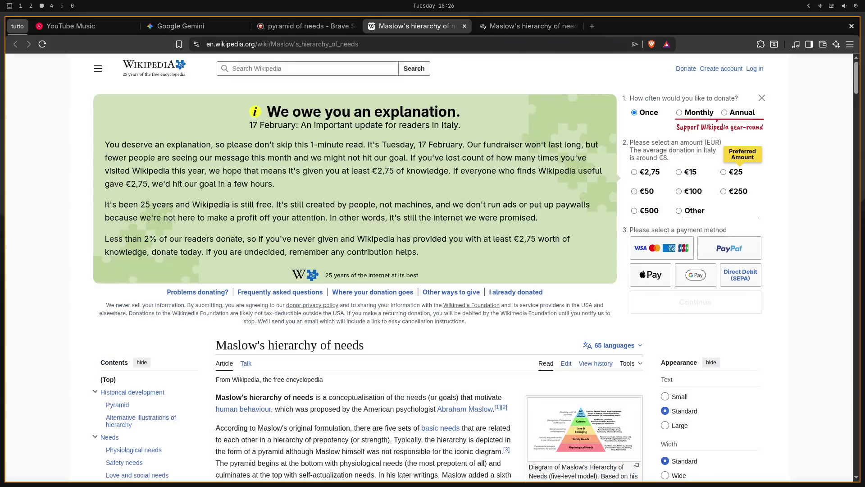
pyautogui.hotkey('ctrl', 'Tab')
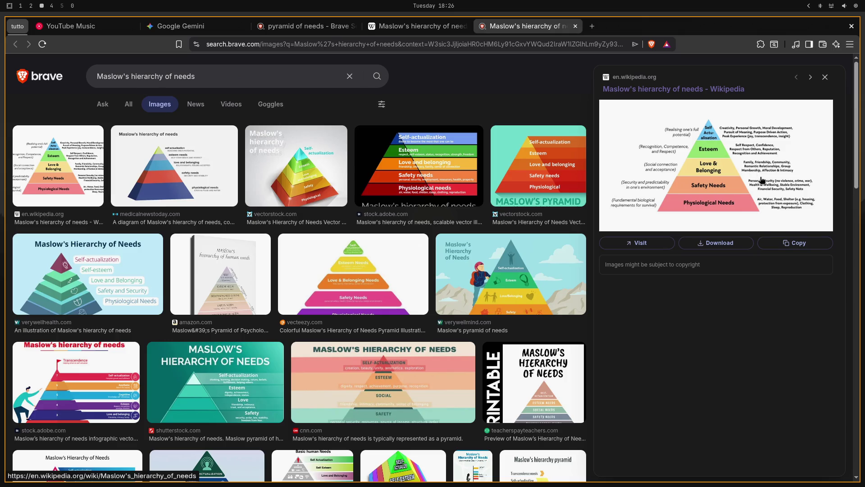
# - Open the previewed Maslow pyramid image in its own tab and switch to it
pyautogui.rightClick(759, 178)
pyautogui.click(761, 346)
pyautogui.hotkey('ctrl', 'Tab')
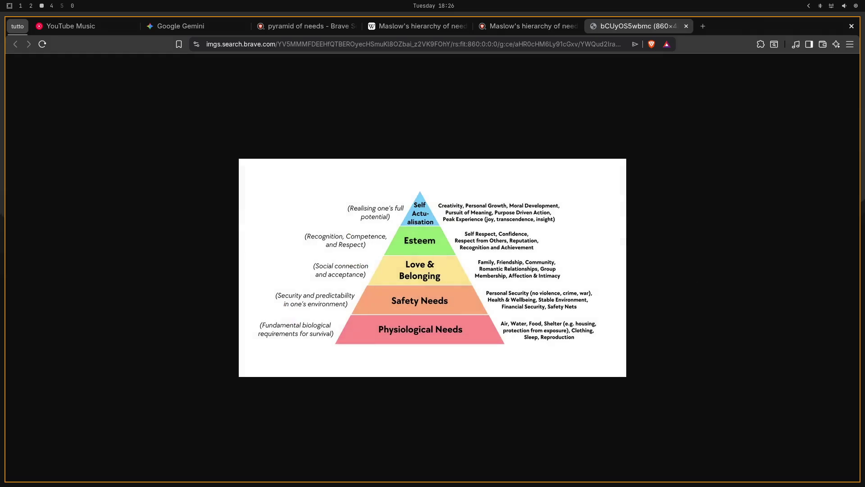
# - Start Save image as… for the pyramid image from its context menu
pyautogui.rightClick(473, 233)
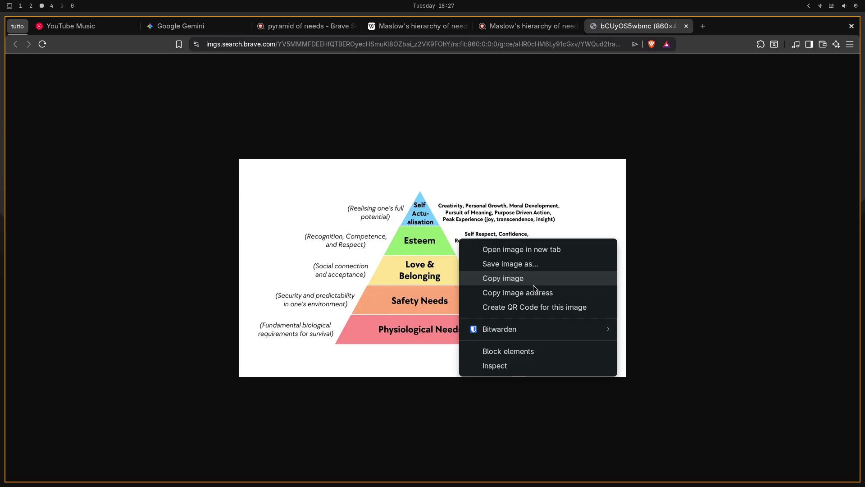
pyautogui.click(622, 208)
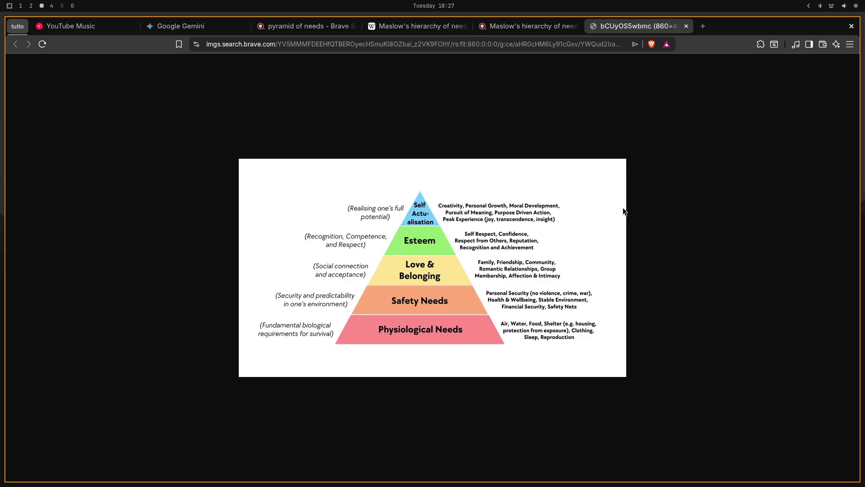
pyautogui.rightClick(572, 191)
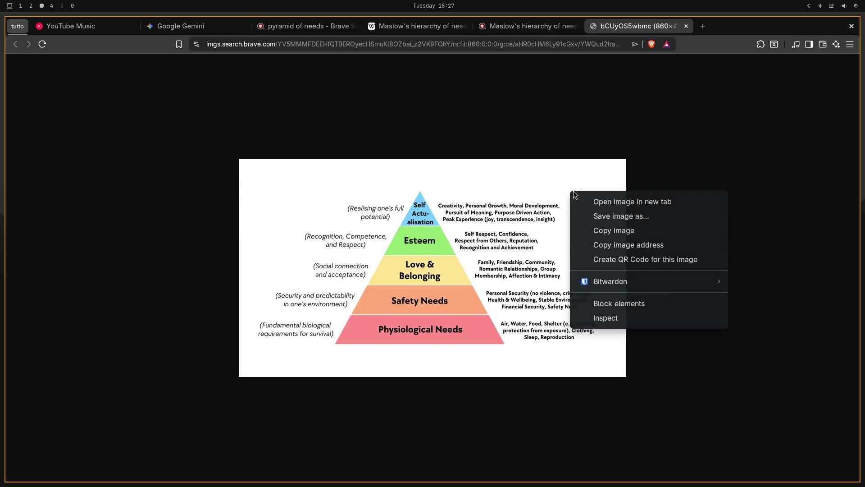
pyautogui.click(614, 216)
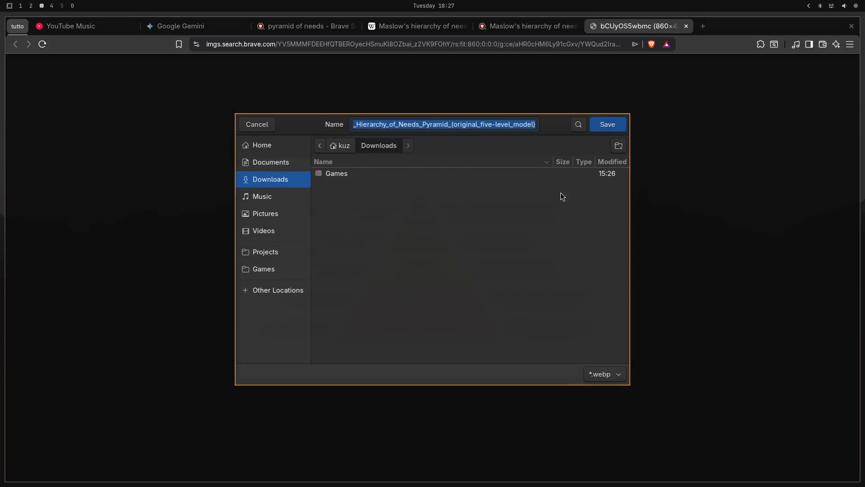
# - Navigate the save dialog to Projects > Life-Skills > Life-Skills-Vault
pyautogui.click(266, 253)
pyautogui.doubleClick(392, 189)
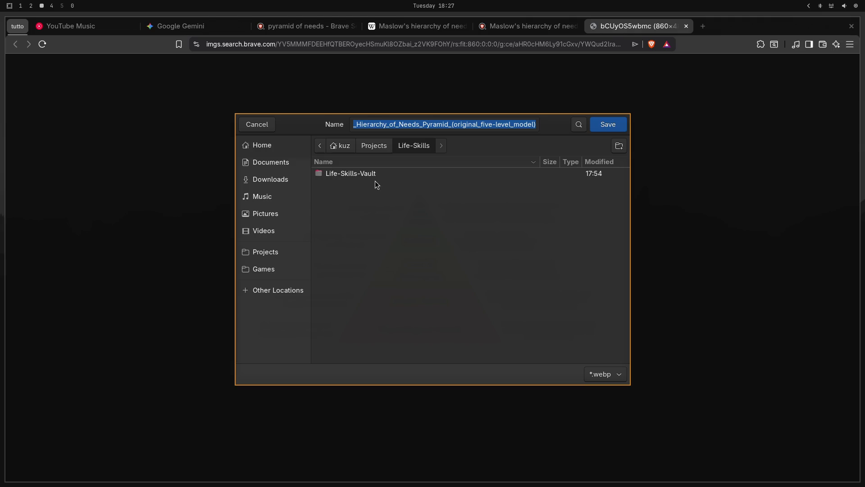
pyautogui.doubleClick(374, 177)
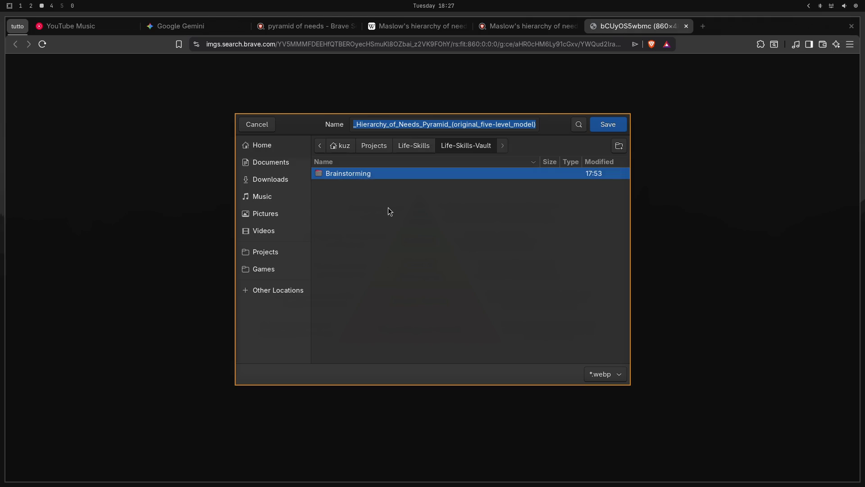
# - Create a new images folder inside Life-Skills-Vault and enter it
pyautogui.rightClick(427, 209)
pyautogui.click(549, 173)
pyautogui.rightClick(460, 200)
pyautogui.click(619, 157)
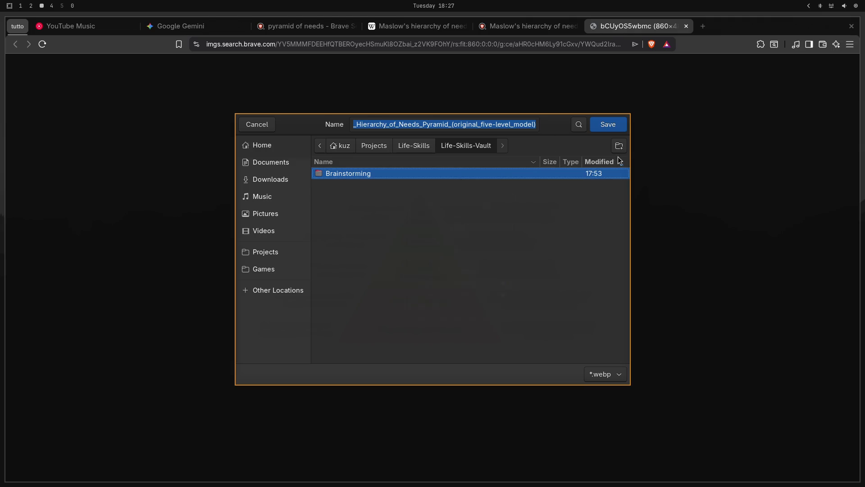
pyautogui.write('images')
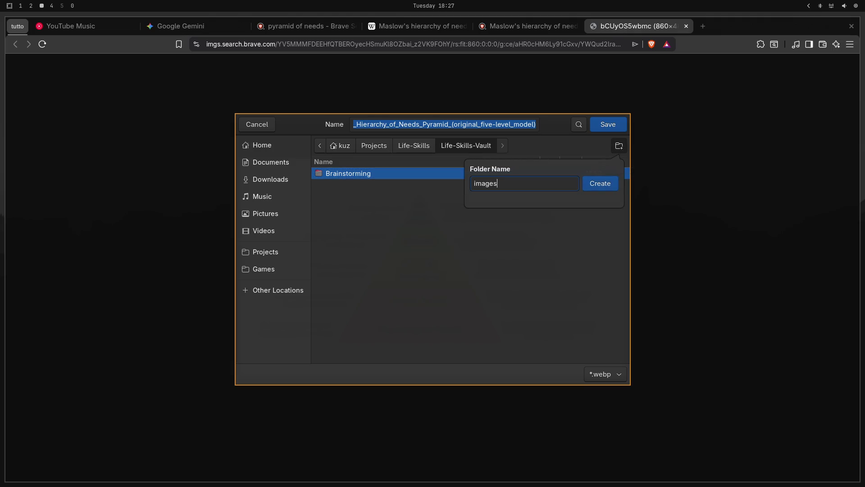
pyautogui.press('Return')
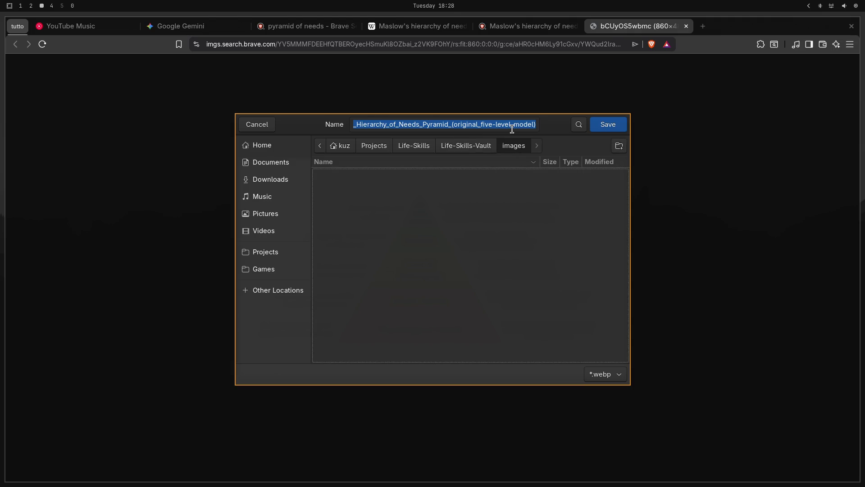
pyautogui.press('Tab')
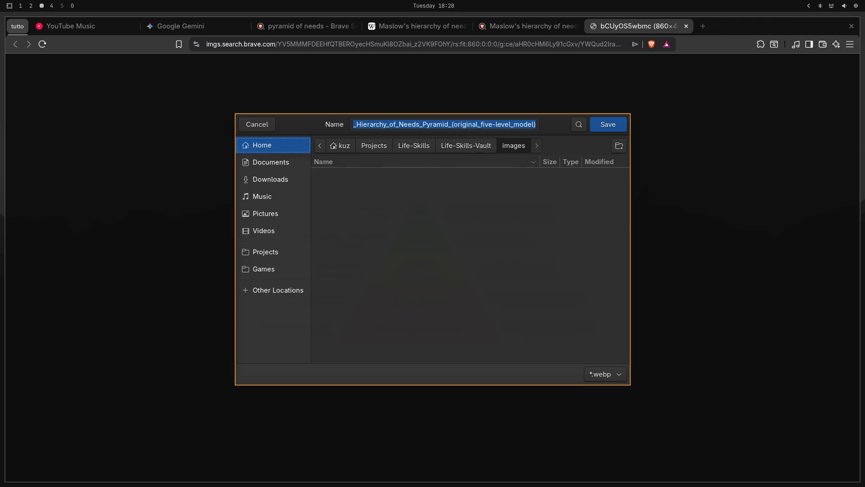
# - Rename the file to ROADMAP-Maslows_Hierarchy_of_Needs_Pyramid.webp and save it
pyautogui.doubleClick(533, 123)
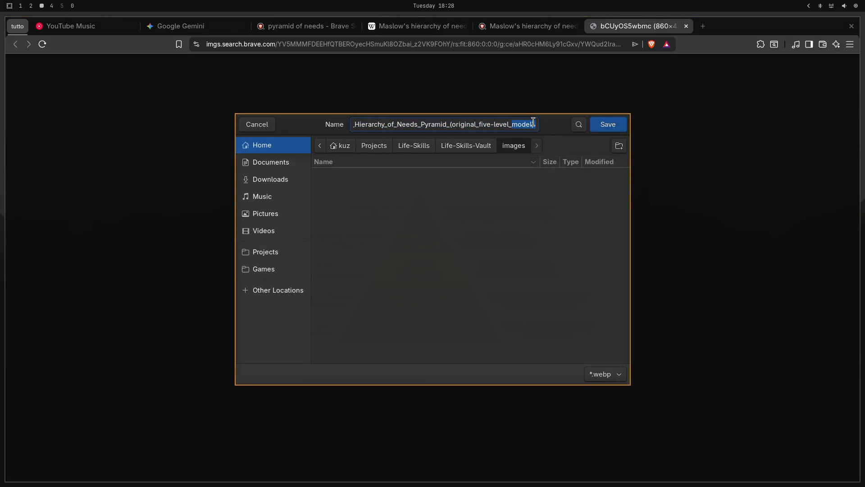
pyautogui.press('BackSpace')
pyautogui.press('BackSpace')
pyautogui.press('BackSpace')
pyautogui.press('BackSpace')
pyautogui.press('BackSpace')
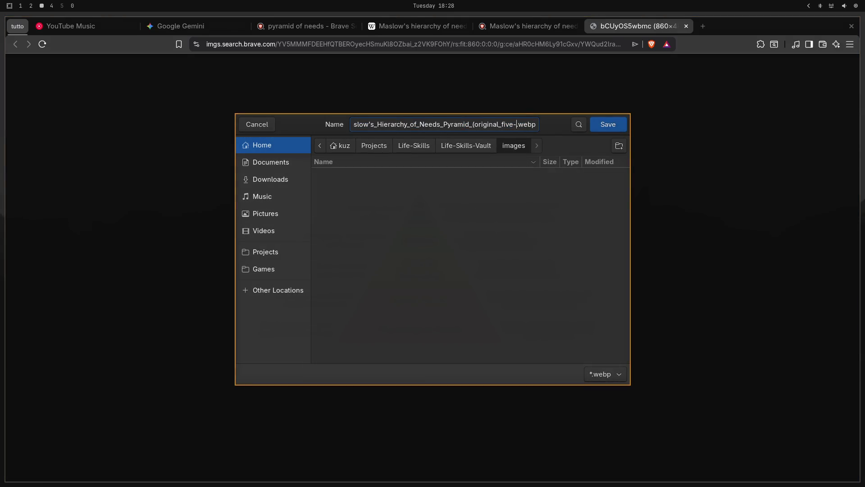
pyautogui.press('BackSpace')
pyautogui.press('BackSpace')
pyautogui.press('BackSpace')
pyautogui.press('BackSpace')
pyautogui.press('BackSpace')
pyautogui.press('BackSpace')
pyautogui.press('BackSpace')
pyautogui.press('BackSpace')
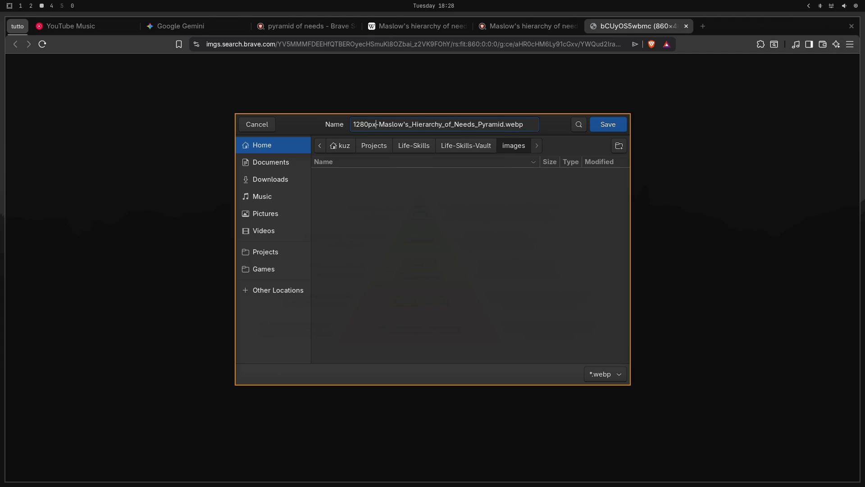
pyautogui.hotkey('ctrl', 'BackSpace')
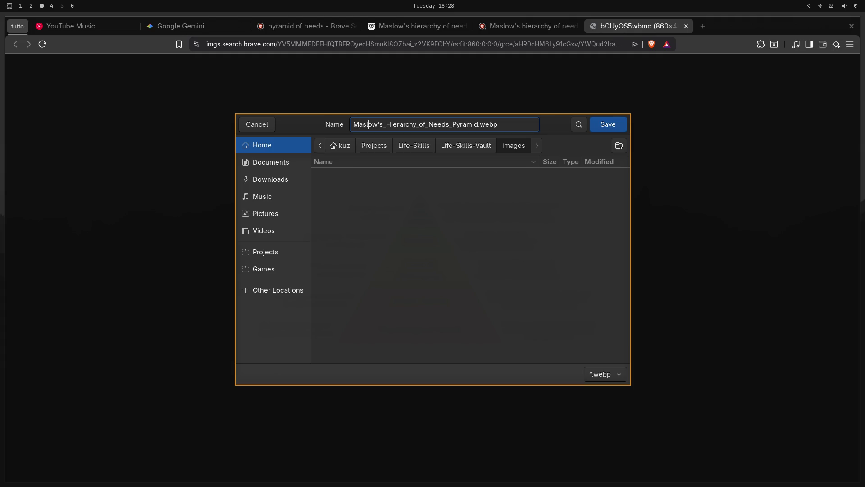
pyautogui.press('Right')
pyautogui.press('Right')
pyautogui.press('BackSpace')
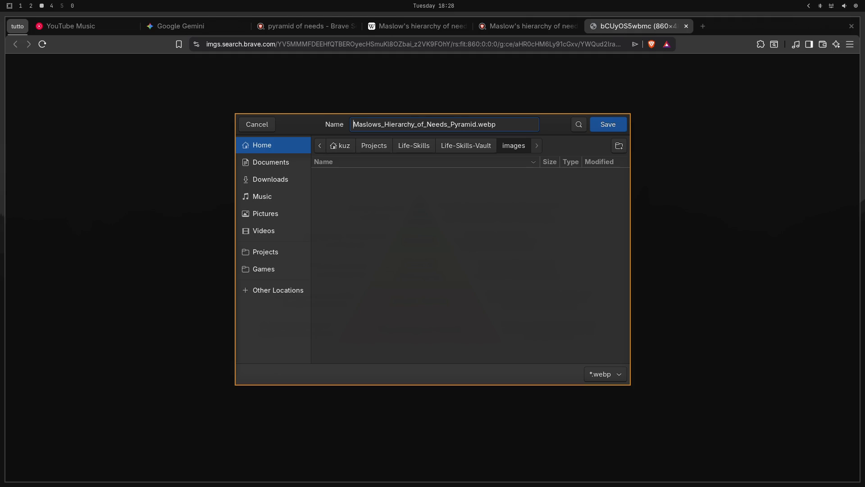
pyautogui.write('ROADMA')
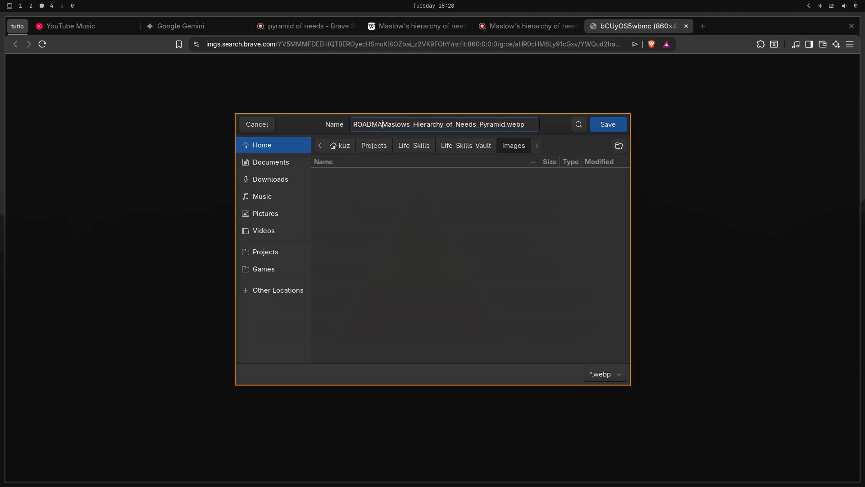
pyautogui.write('P-')
pyautogui.press('Return')
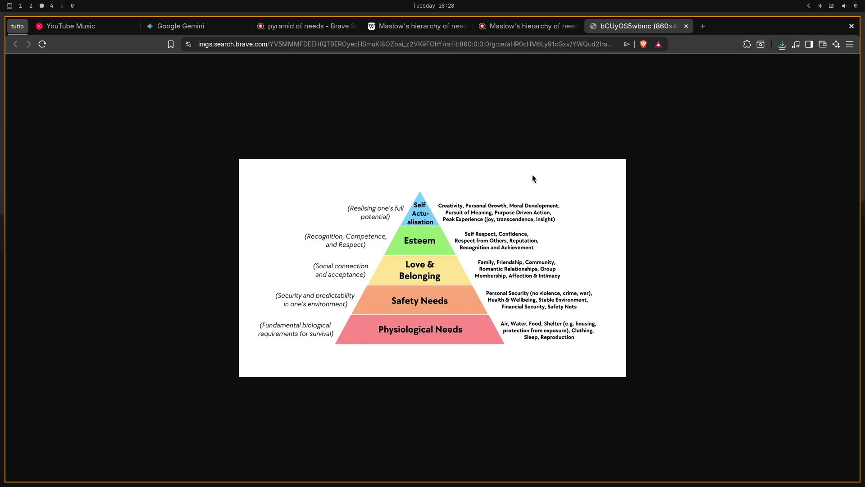
# - Close the image tab, preview the teacherspayteachers, istockphoto and Pinterest Maslow charts, then close those tabs
pyautogui.hotkey('ctrl', 'w')
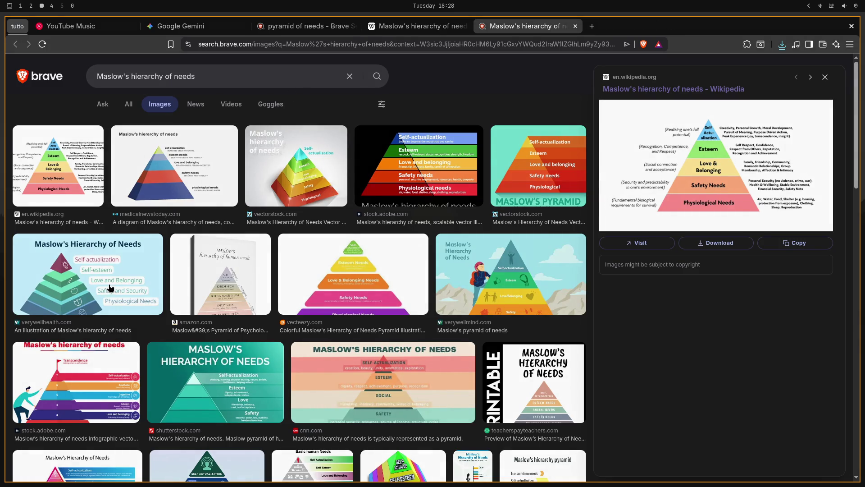
pyautogui.scroll(-2, 109, 287)
pyautogui.scroll(2, 109, 287)
pyautogui.scroll(-3, 270, 323)
pyautogui.scroll(-3, 272, 323)
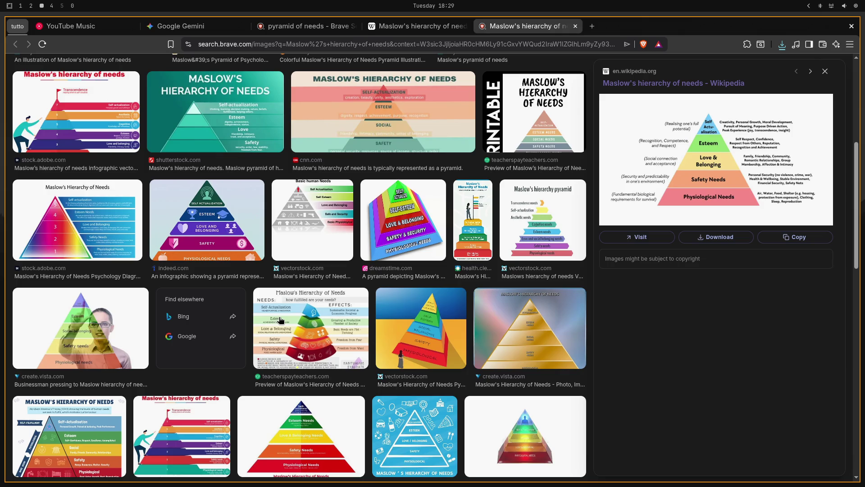
pyautogui.click(281, 320)
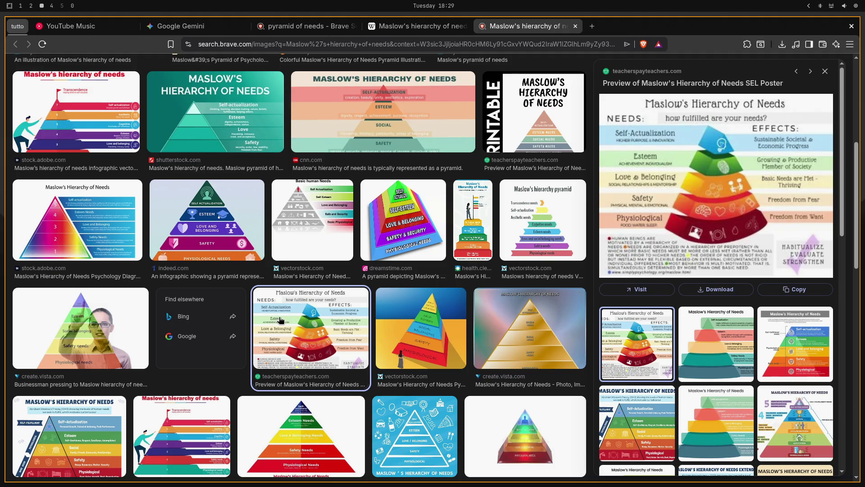
pyautogui.click(820, 336)
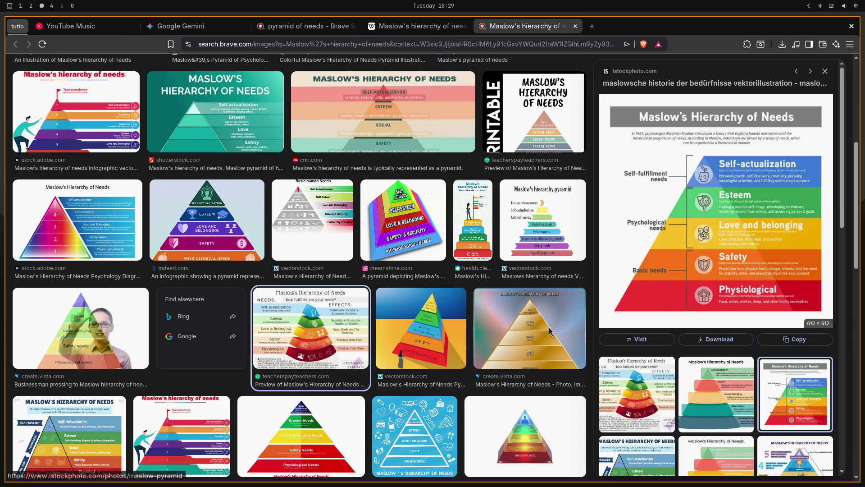
pyautogui.scroll(-3, 384, 316)
pyautogui.scroll(-3, 384, 318)
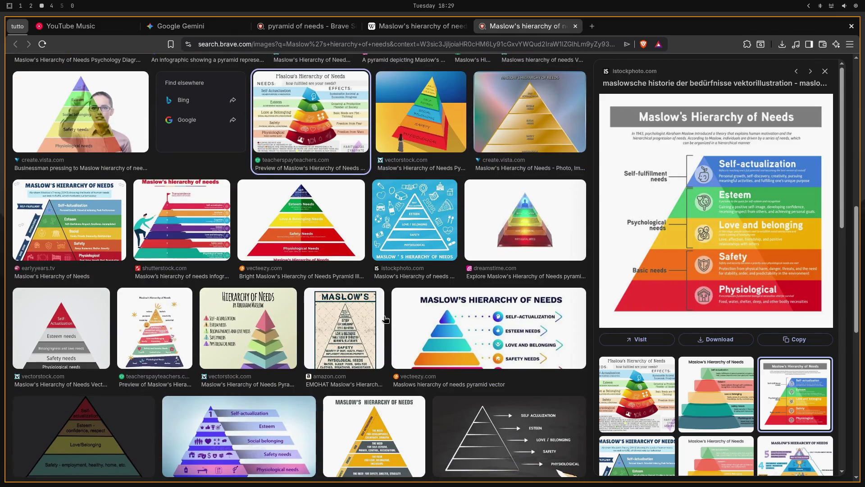
pyautogui.scroll(-1, 352, 314)
pyautogui.scroll(-1, 304, 308)
pyautogui.scroll(-1, 257, 303)
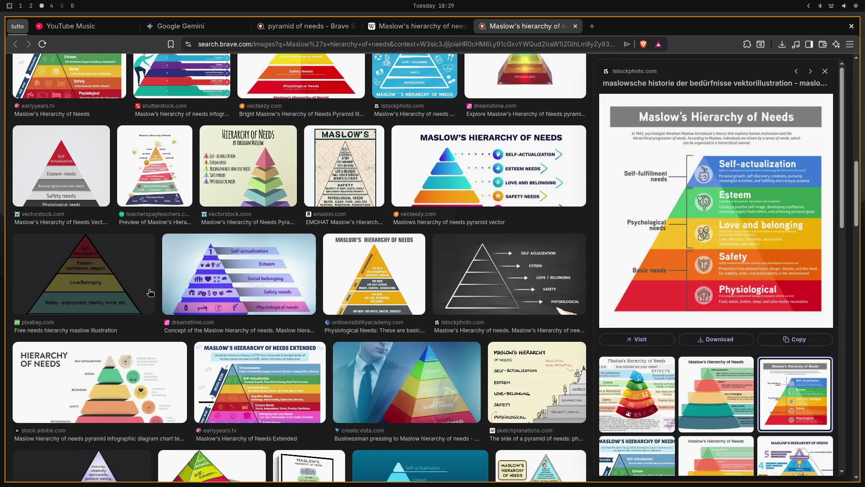
pyautogui.scroll(-2, 149, 289)
pyautogui.scroll(-1, 149, 289)
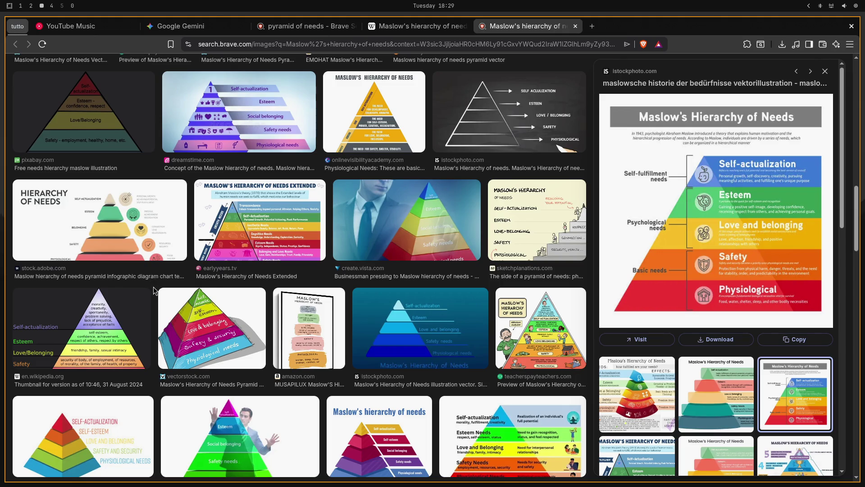
pyautogui.scroll(-3, 154, 289)
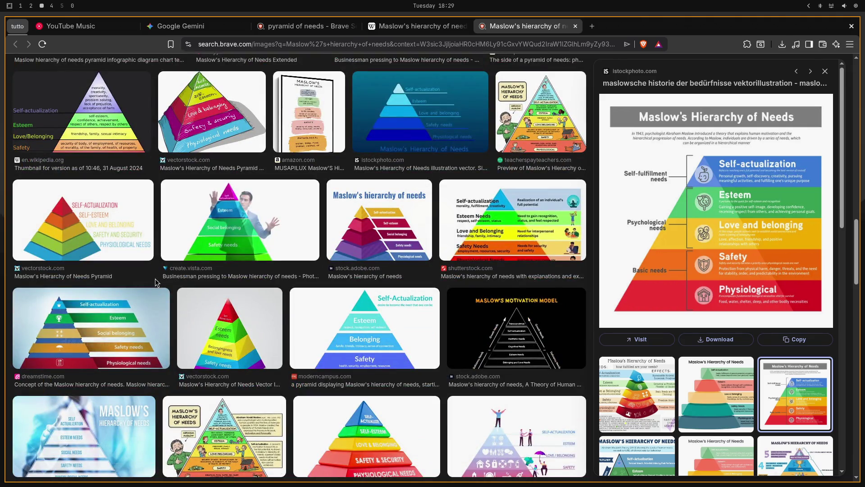
pyautogui.scroll(-2, 211, 290)
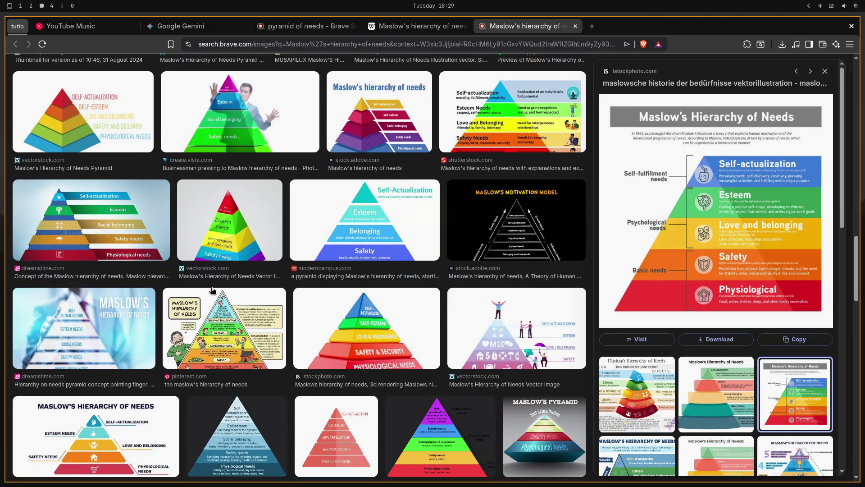
pyautogui.click(220, 316)
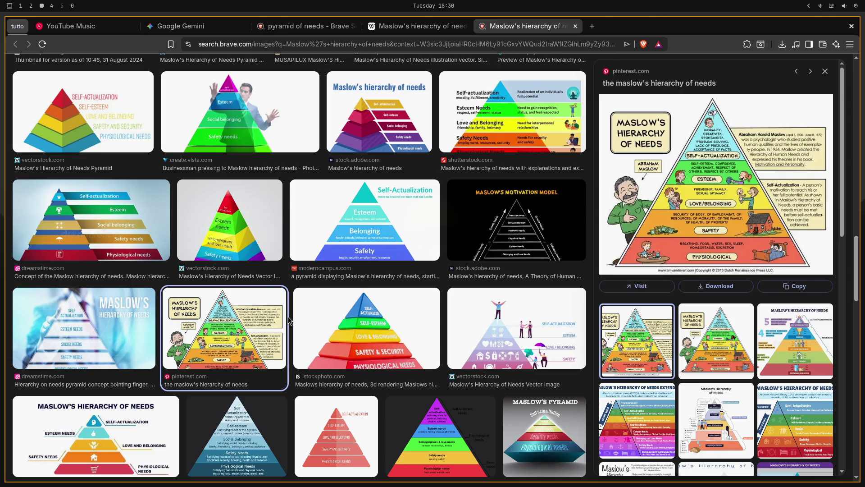
pyautogui.hotkey('ctrl', 'w')
pyautogui.hotkey('ctrl', 'w')
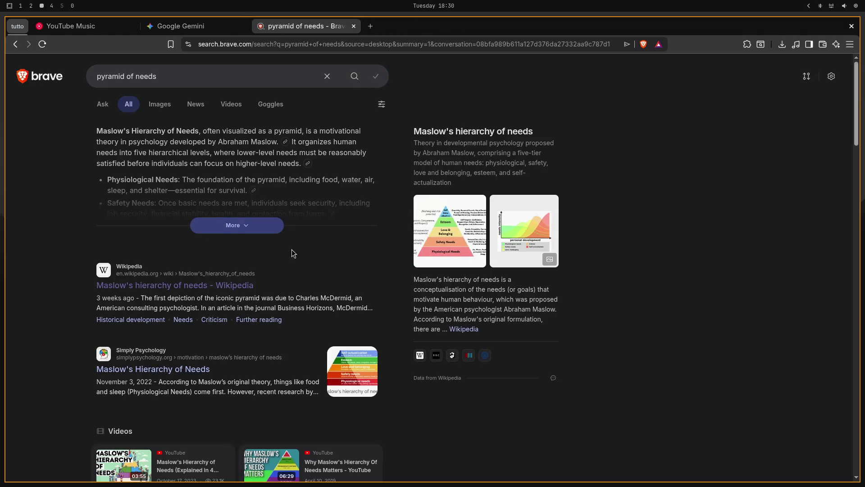
pyautogui.scroll(-3, 37, 244)
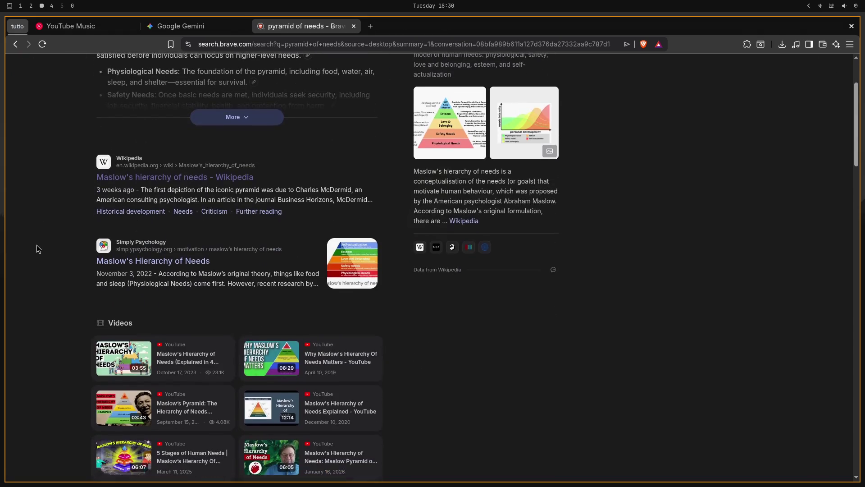
# - Skim the Simply Psychology Maslow article and close its tab to return to Gemini
pyautogui.click(116, 261)
pyautogui.scroll(-5, 116, 265)
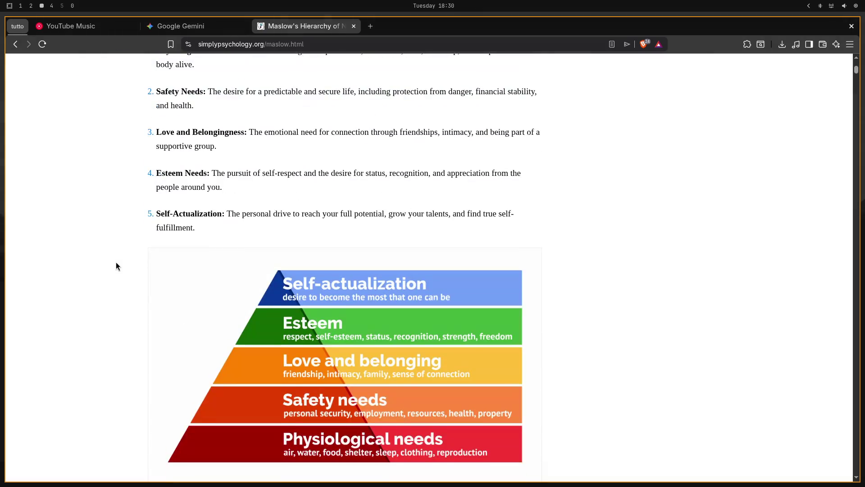
pyautogui.scroll(-5, 116, 266)
pyautogui.scroll(-5, 116, 266)
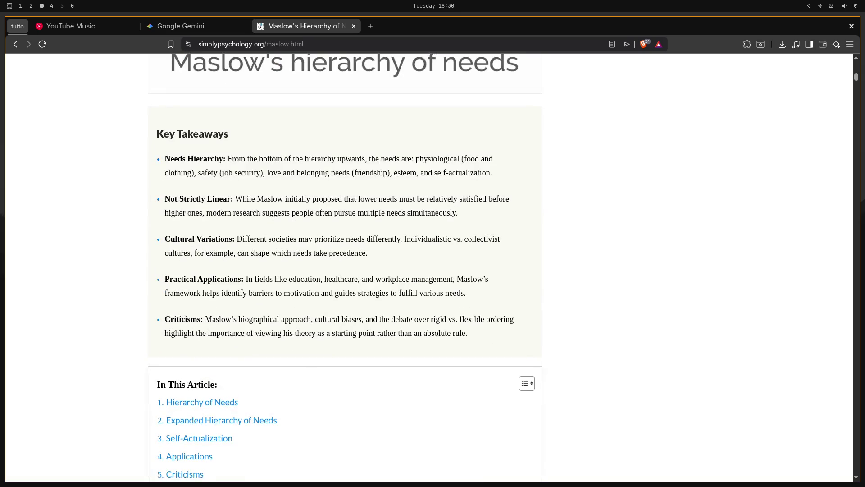
pyautogui.hotkey('ctrl', 'w')
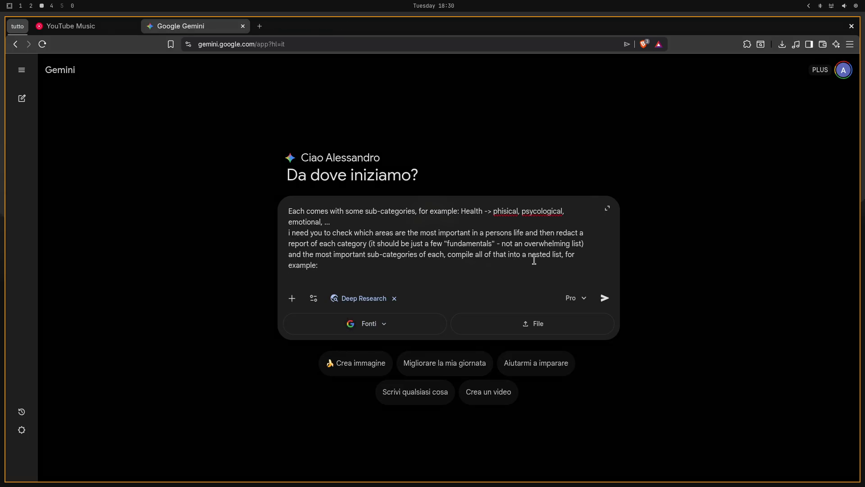
# - Add Health with indented sub-items Physical and Psychological below example: in the prompt
pyautogui.hotkey('shift', 'Return')
pyautogui.write('- HEA')
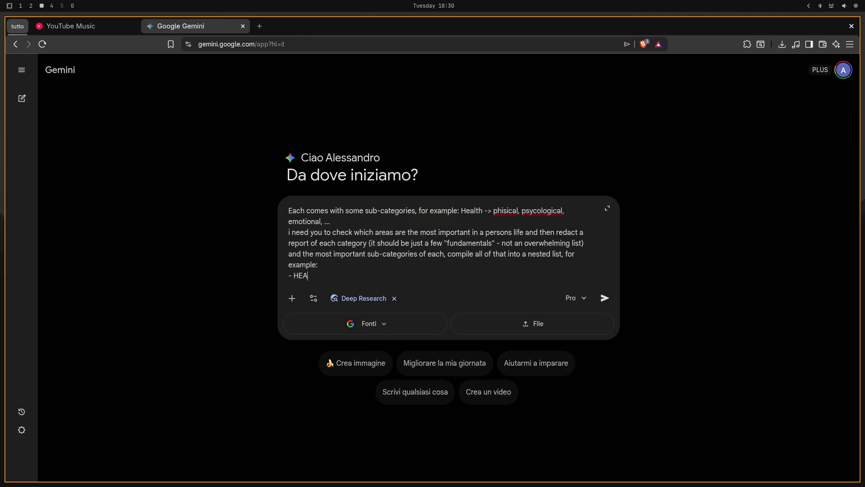
pyautogui.write('lth')
pyautogui.press('BackSpace')
pyautogui.press('BackSpace')
pyautogui.write('ea')
pyautogui.hotkey('shift', 'Return')
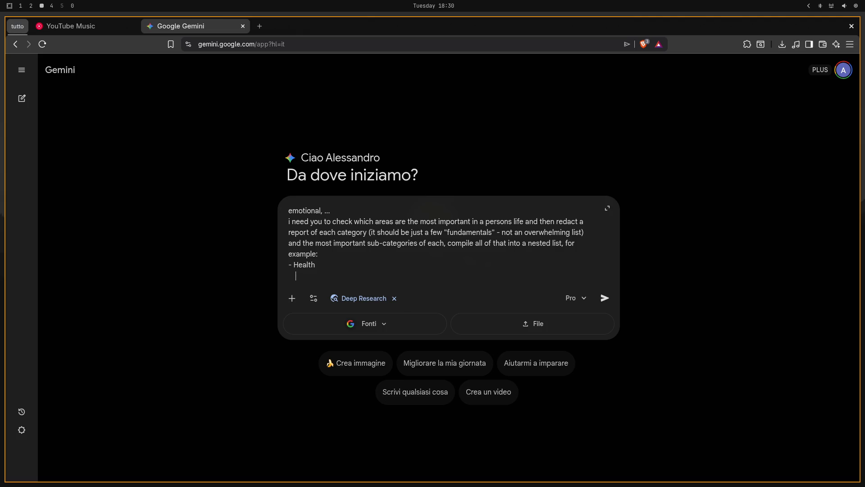
pyautogui.write('- P')
pyautogui.write('hysical')
pyautogui.hotkey('shift', 'Return')
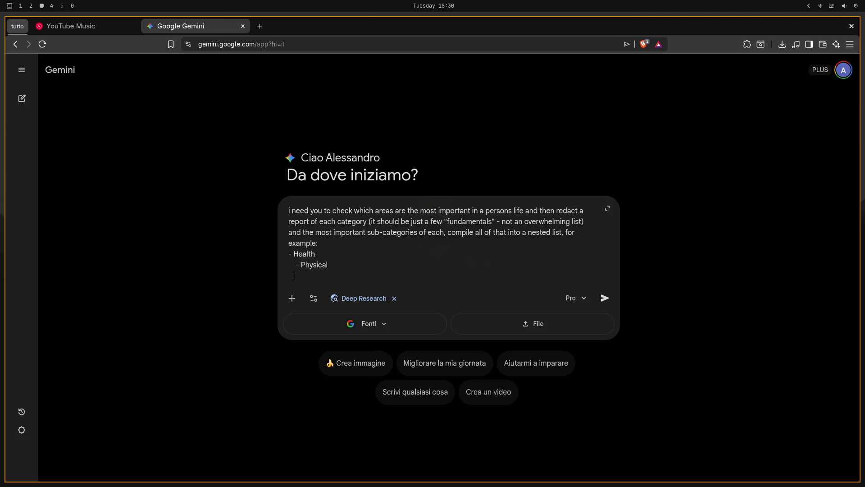
pyautogui.write('- ')
pyautogui.write('Psychologi')
pyautogui.write('cal')
pyautogui.hotkey('shift', 'Return')
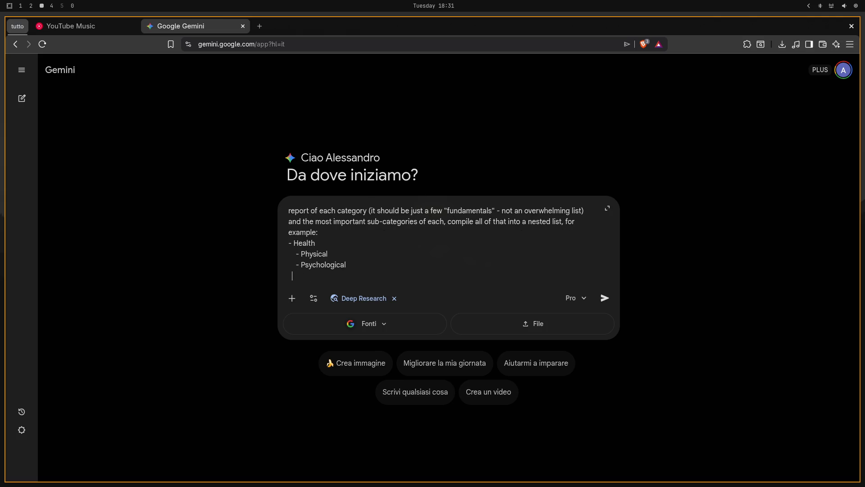
pyautogui.write('- ...')
# - Add an ellipsis sub-item, Relationships, another ellipsis and closing triple quotes, removing stray characters
pyautogui.hotkey('shift', 'Return')
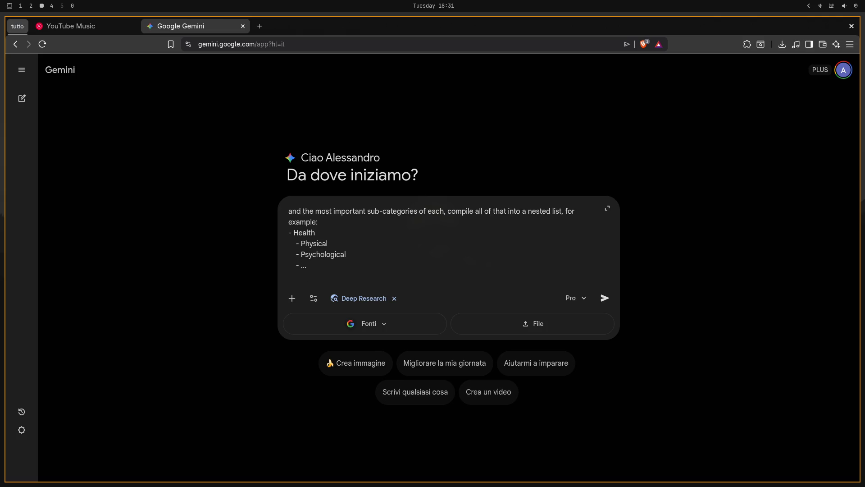
pyautogui.write('-')
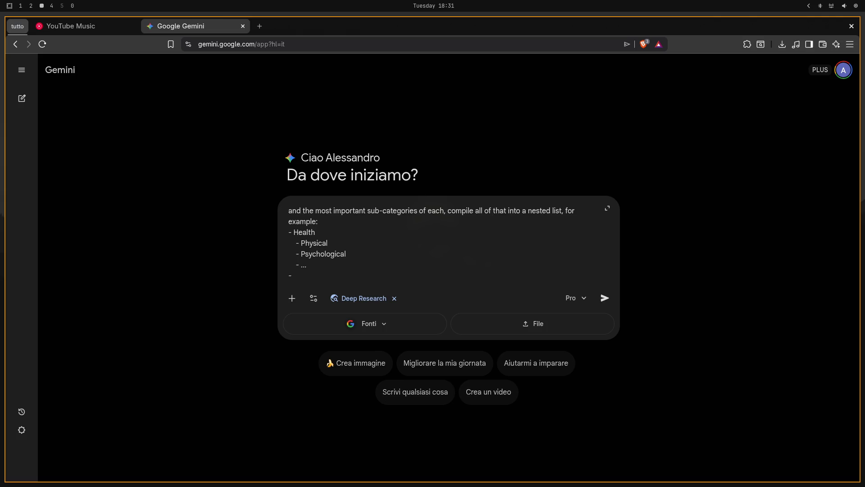
pyautogui.write(' Rel')
pyautogui.write('t')
pyautogui.press('BackSpace')
pyautogui.write('ation')
pyautogui.write('ships')
pyautogui.hotkey('shift', 'Return')
pyautogui.write('...')
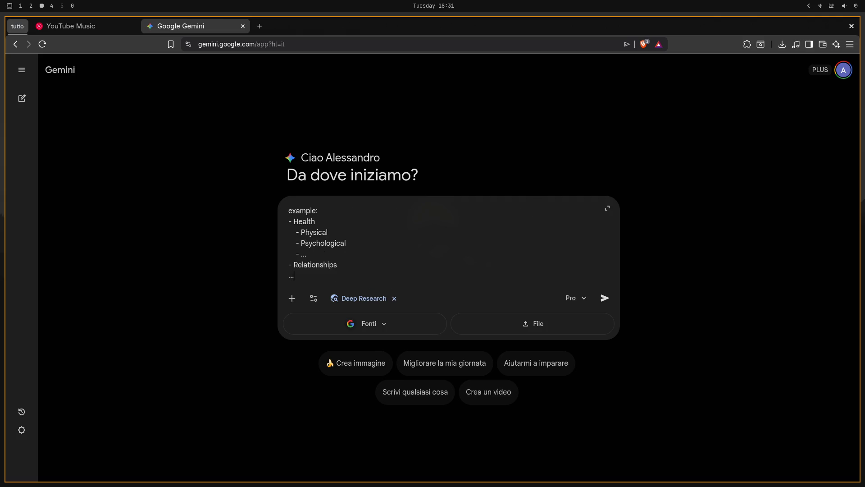
pyautogui.hotkey('shift', 'Return')
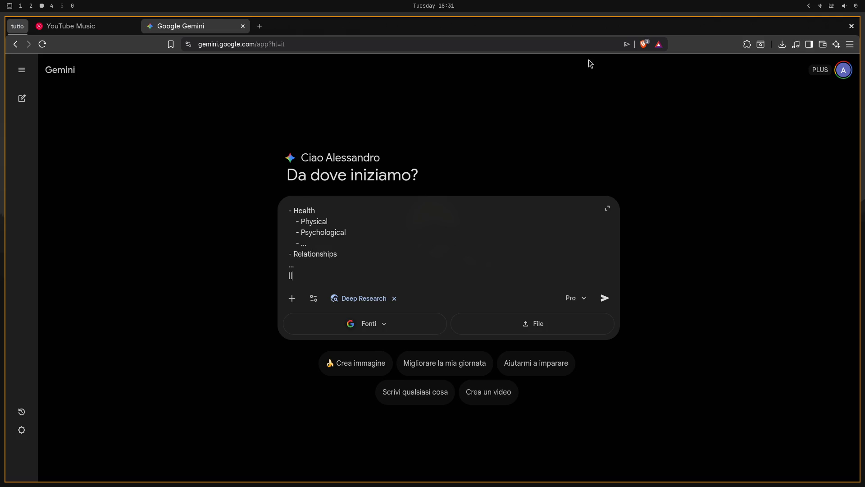
pyautogui.press('BackSpace')
pyautogui.write('@@')
pyautogui.press('BackSpace')
pyautogui.press('BackSpace')
pyautogui.write('"""')
pyautogui.scroll(1, 288, 208)
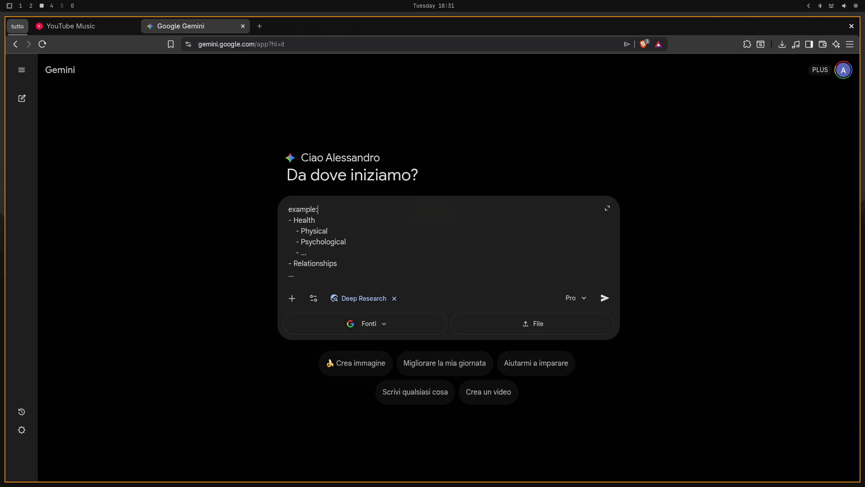
# - Add opening triple quotes on a line after example: and return the caret to the list's end
pyautogui.hotkey('shift', 'Return')
pyautogui.write('"""')
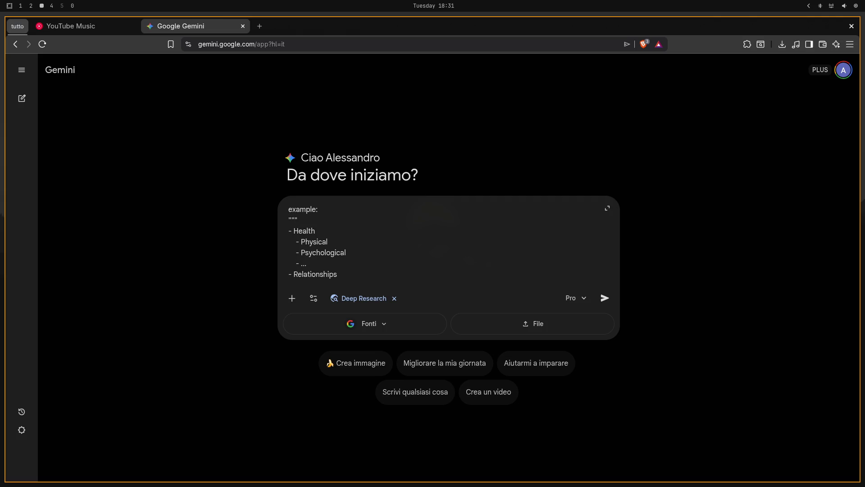
pyautogui.scroll(2, 409, 214)
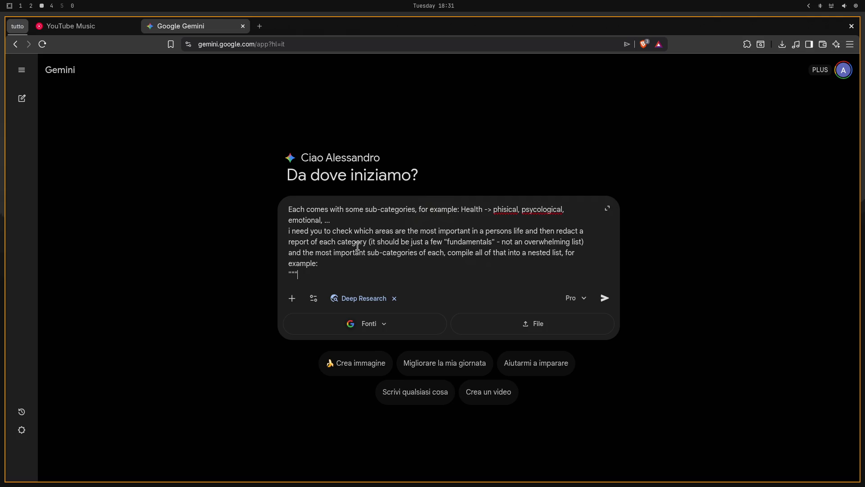
pyautogui.scroll(-2, 357, 245)
pyautogui.click(345, 268)
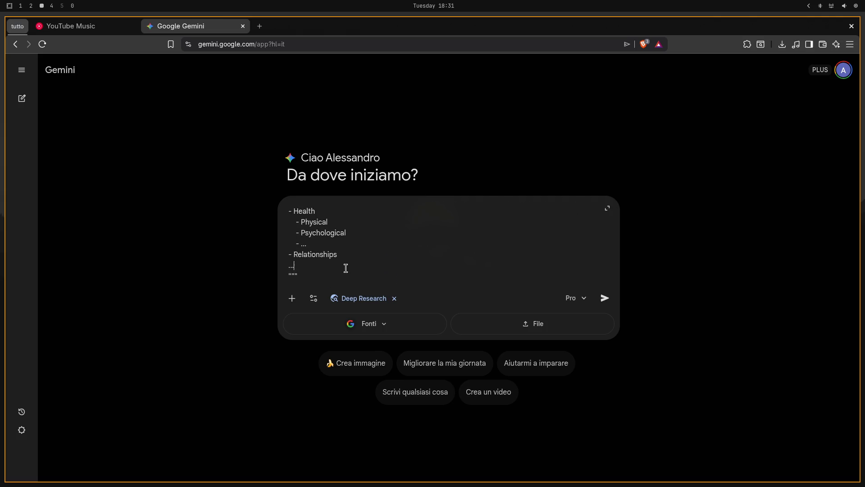
pyautogui.scroll(3, 348, 264)
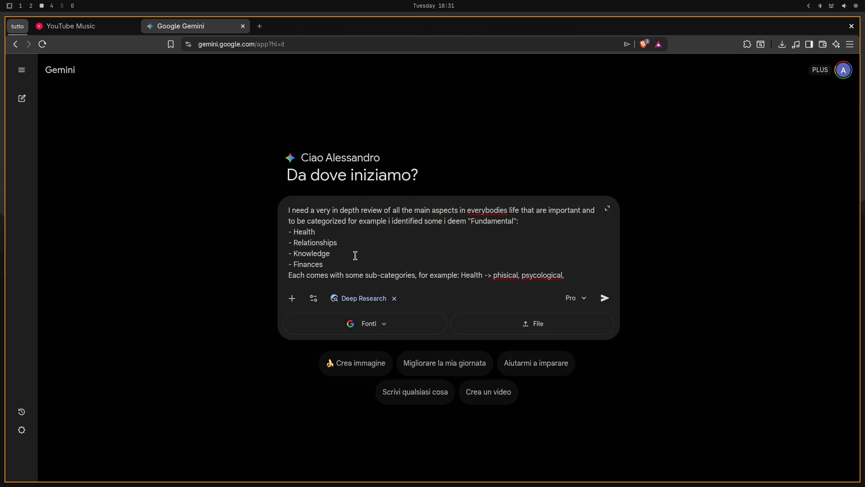
pyautogui.scroll(-2, 355, 255)
pyautogui.scroll(1, 358, 257)
pyautogui.scroll(1, 357, 257)
pyautogui.scroll(-3, 362, 257)
pyautogui.scroll(-3, 367, 271)
pyautogui.scroll(-2, 371, 257)
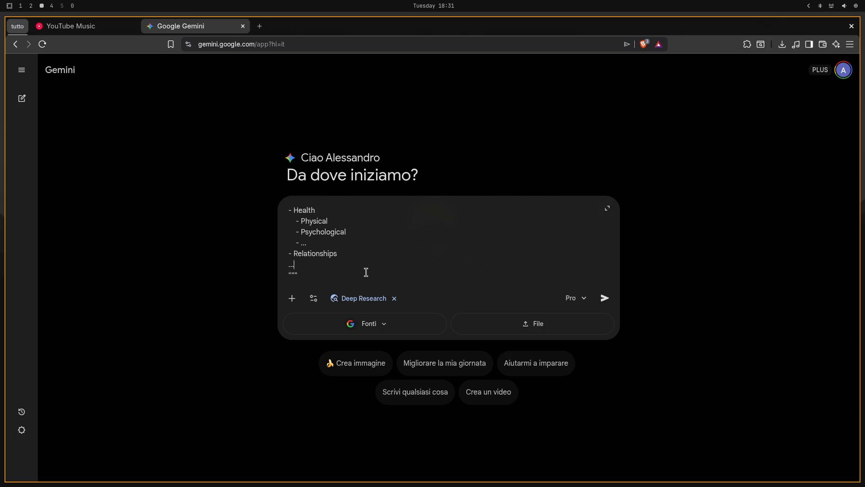
pyautogui.scroll(2, 365, 271)
pyautogui.scroll(3, 372, 269)
pyautogui.scroll(-2, 380, 260)
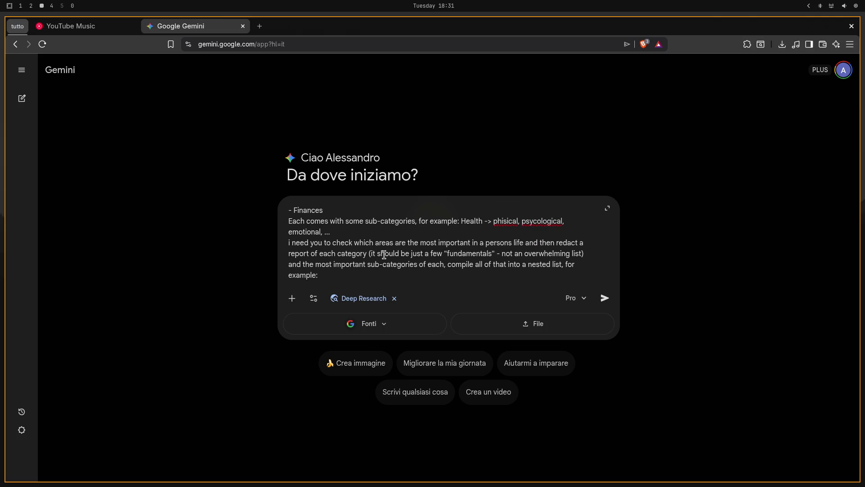
pyautogui.scroll(-1, 382, 255)
pyautogui.scroll(-2, 386, 257)
pyautogui.scroll(-2, 385, 258)
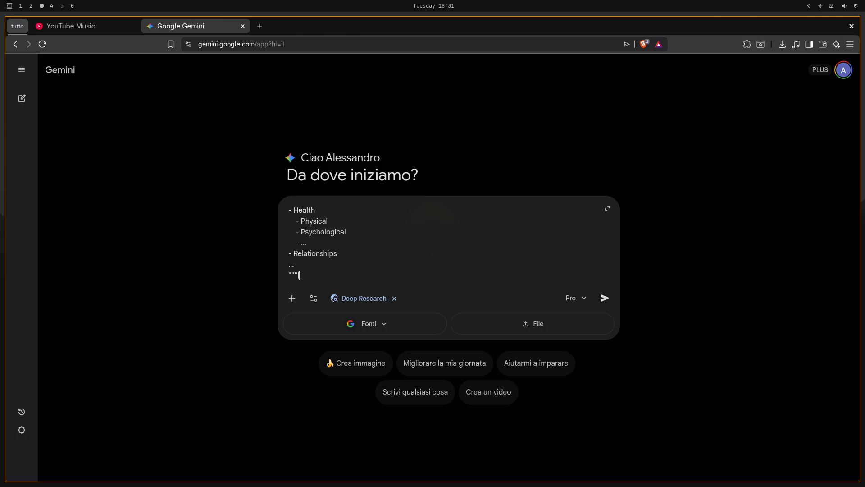
# - Begin a new line asking to roughly estimate how important each listed area is
pyautogui.press('Return')
pyautogui.write('Af')
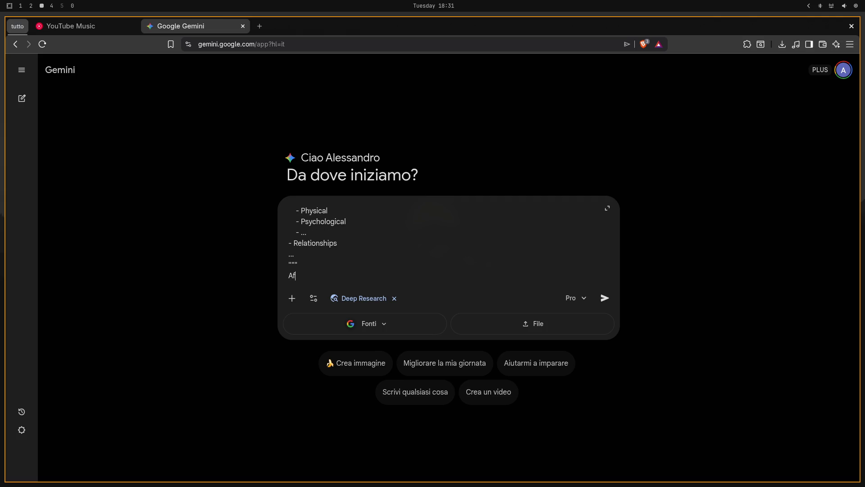
pyautogui.write('ter akk')
pyautogui.press('BackSpace')
pyautogui.press('BackSpace')
pyautogui.press('BackSpace')
pyautogui.write('a')
pyautogui.write('ll of t')
pyautogui.write('hat try')
pyautogui.write(' to ')
pyautogui.write('es')
pyautogui.write('imate ')
pyautogui.write('rou')
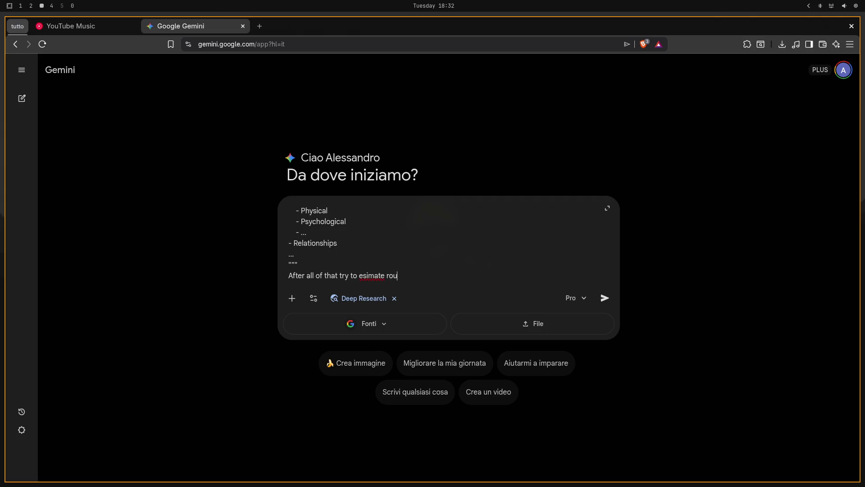
pyautogui.write('ghly how')
pyautogui.write(' importa')
pyautogui.write('n')
pyautogui.write('t each of t')
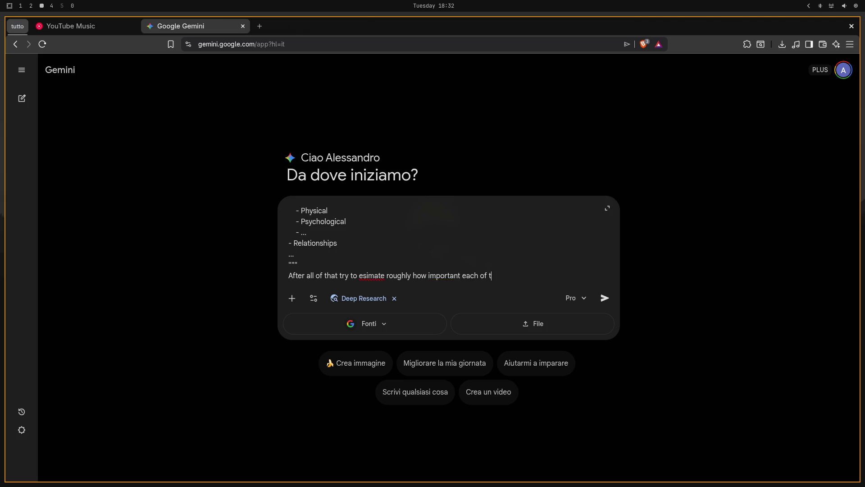
pyautogui.write('he')
pyautogui.scroll(5, 379, 252)
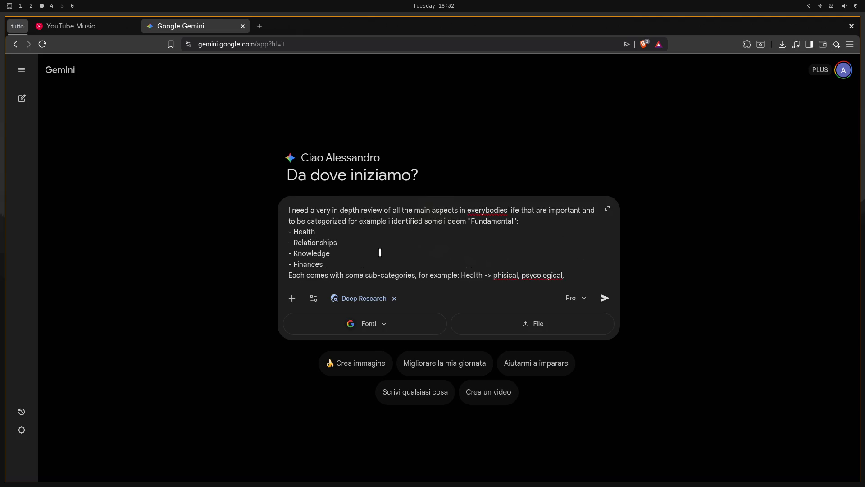
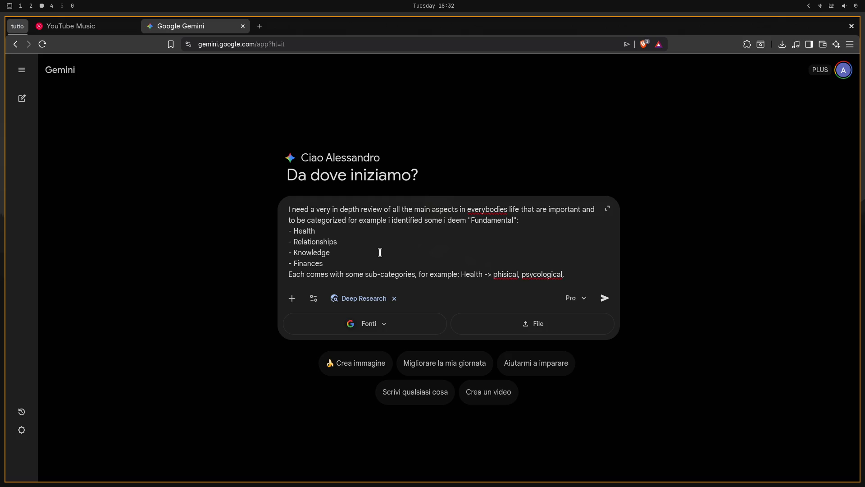
pyautogui.scroll(-5, 380, 253)
pyautogui.write('ch of the c')
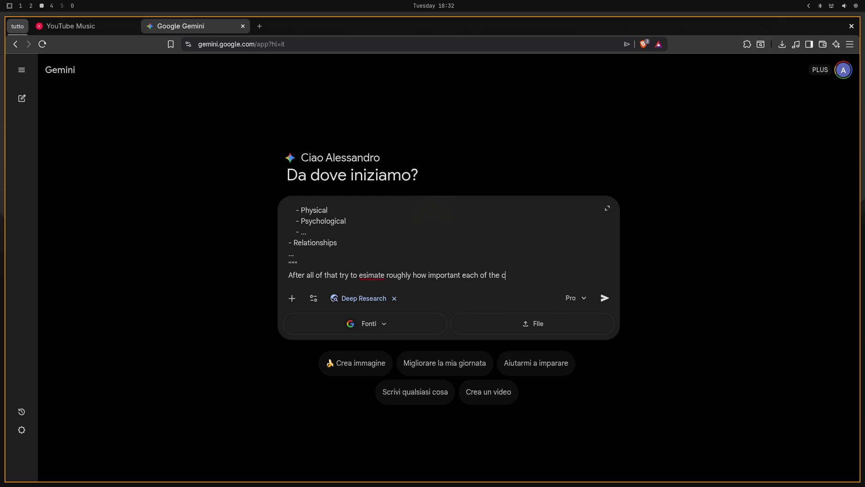
pyautogui.write('ategorie')
pyautogui.write('s and sub')
pyautogui.write('-categorie')
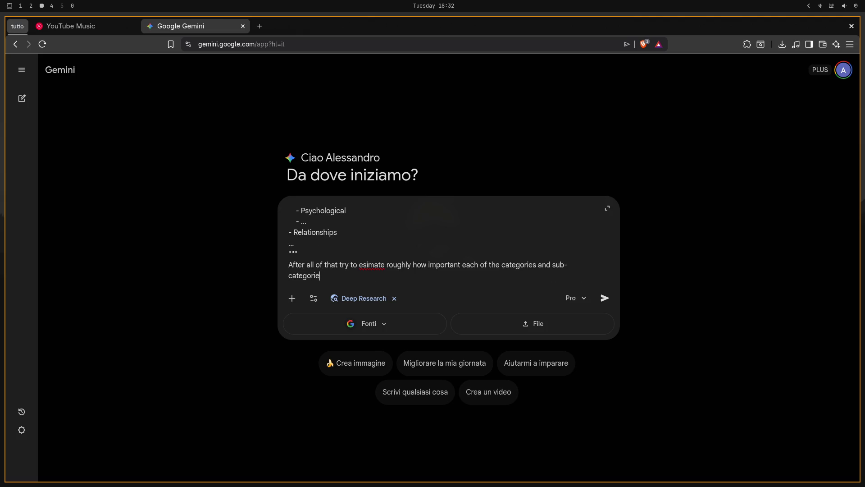
pyautogui.write('s are import')
pyautogui.write('ant to a ')
pyautogui.write('persons')
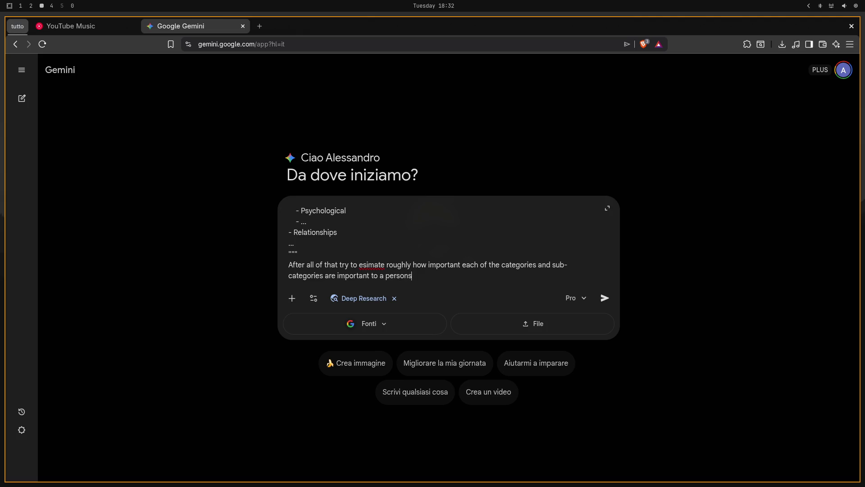
pyautogui.write(' fulfi')
pyautogui.write('llment')
# - Ask Gemini to estimate each category's importance to a person's life/fulfillment, then start 'for example:'
pyautogui.hotkey('ctrl', 'Left')
pyautogui.write('life/')
pyautogui.hotkey('shift', 'Return')
pyautogui.write('for ')
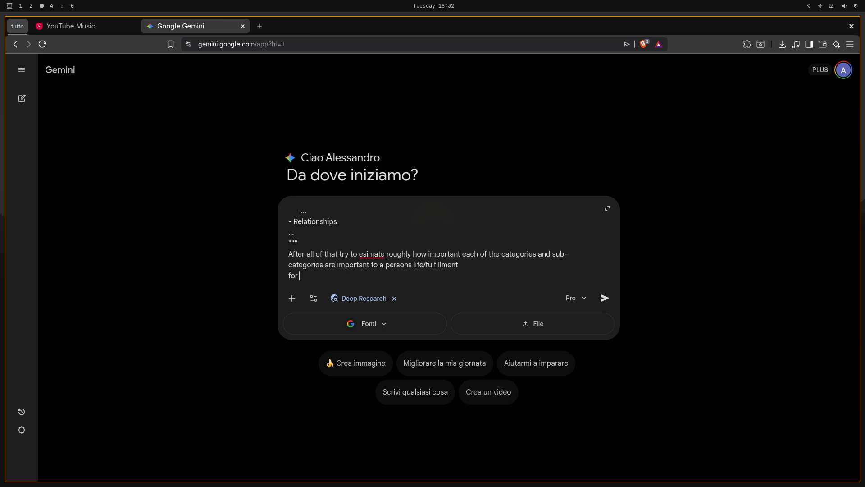
pyautogui.write('exampl')
pyautogui.write('e:')
pyautogui.hotkey('shift', 'Return')
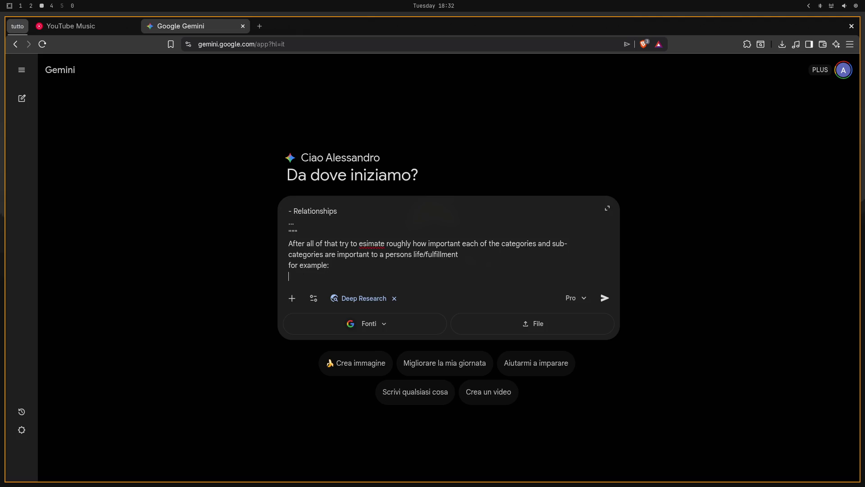
pyautogui.write('HEal')
pyautogui.press('BackSpace')
pyautogui.press('BackSpace')
pyautogui.press('BackSpace')
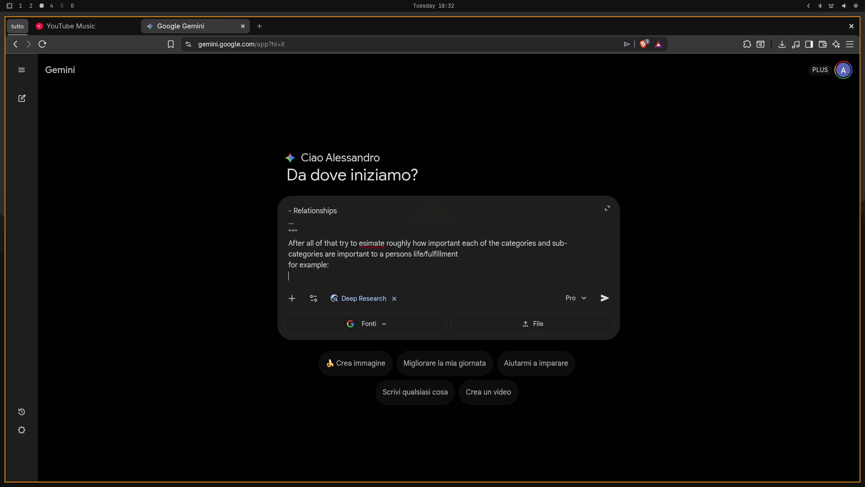
pyautogui.write('"""')
# - Begin the triple-quoted example with a 'Health - Very High' bullet, without the 80%
pyautogui.hotkey('shift', 'Return')
pyautogui.write('"')
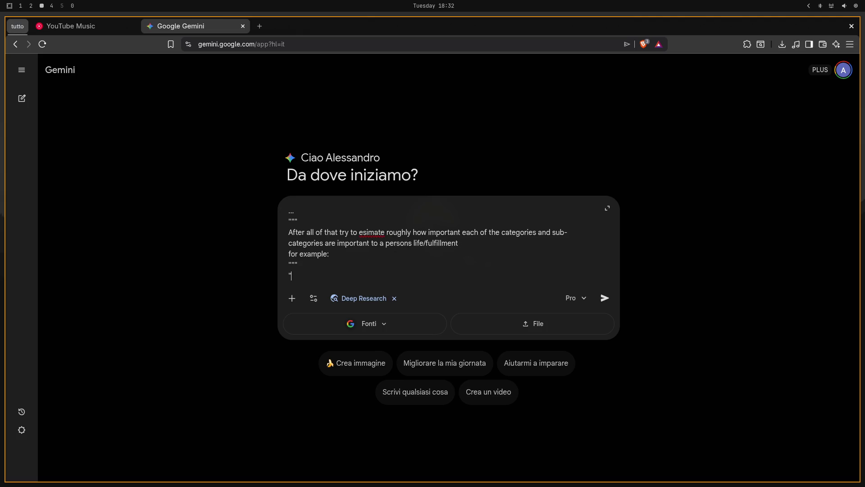
pyautogui.write('""')
pyautogui.press('Down')
pyautogui.press('BackSpace')
pyautogui.press('BackSpace')
pyautogui.press('BackSpace')
pyautogui.write('- HE')
pyautogui.press('BackSpace')
pyautogui.press('BackSpace')
pyautogui.write('HEal')
pyautogui.press('BackSpace')
pyautogui.press('BackSpace')
pyautogui.press('BackSpace')
pyautogui.write('e')
pyautogui.write('alth')
pyautogui.write(' 8')
pyautogui.write('0% (')
pyautogui.write('very Hi')
pyautogui.write('gh)')
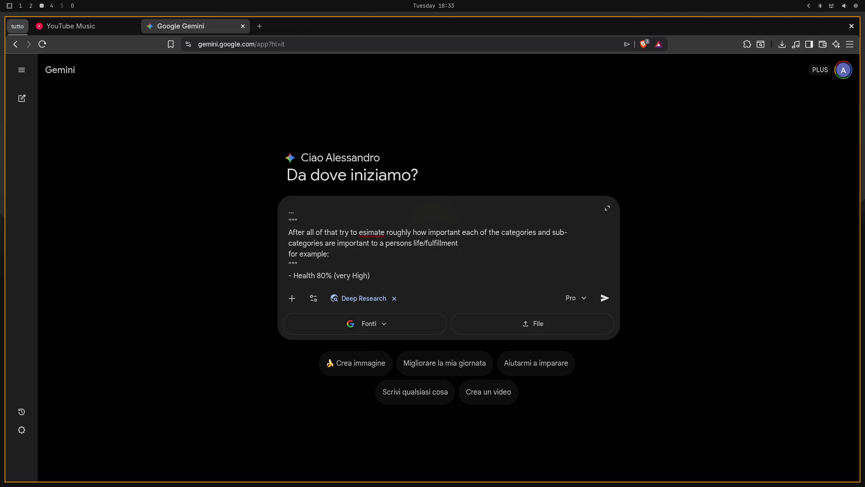
pyautogui.press('Delete')
pyautogui.write('V')
pyautogui.press('End')
pyautogui.hotkey('shift', 'Return')
pyautogui.write('- R')
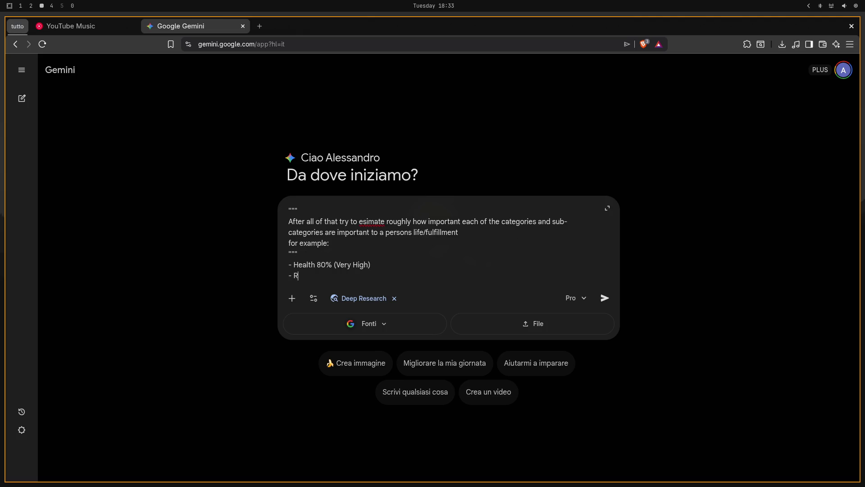
pyautogui.write('elation')
pyautogui.write('ships')
pyautogui.write(' (')
pyautogui.press('BackSpace')
pyautogui.press('BackSpace')
pyautogui.press('BackSpace')
pyautogui.press('BackSpace')
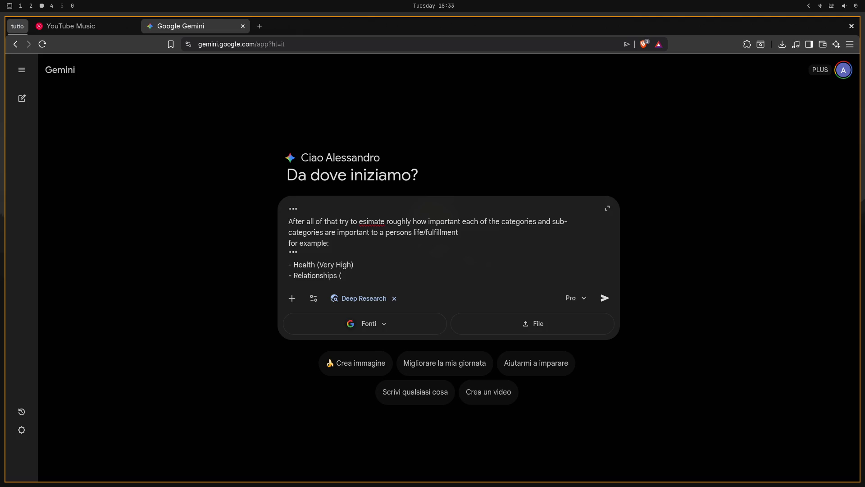
# - Add bullets rating Relationships, Knowledge and Finaces as Medium
pyautogui.hotkey('ctrl', 'End')
pyautogui.hotkey('shift', 'Return')
pyautogui.write('"""')
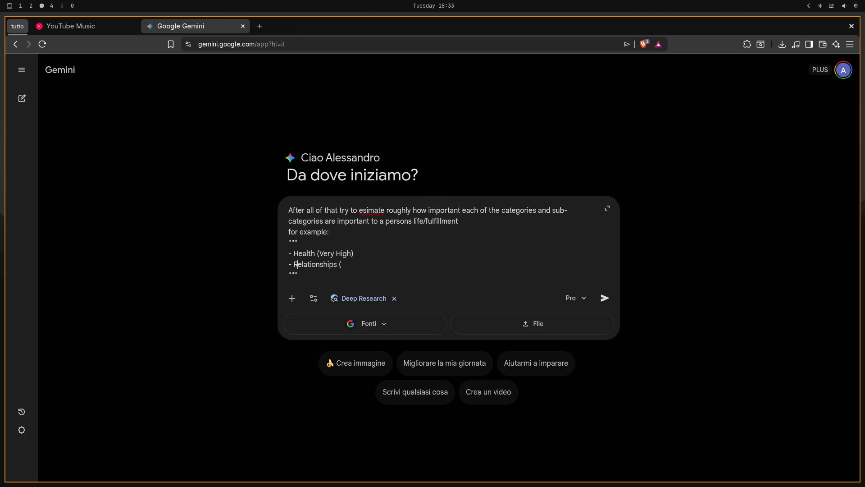
pyautogui.write('High')
pyautogui.press('BackSpace')
pyautogui.press('BackSpace')
pyautogui.press('BackSpace')
pyautogui.write('- ')
pyautogui.write('C')
pyautogui.press('BackSpace')
pyautogui.press('BackSpace')
pyautogui.write('K')
pyautogui.write('Le')
pyautogui.press('BackSpace')
pyautogui.press('BackSpace')
pyautogui.write('Knowle')
pyautogui.write('dge (')
pyautogui.write('Medium)')
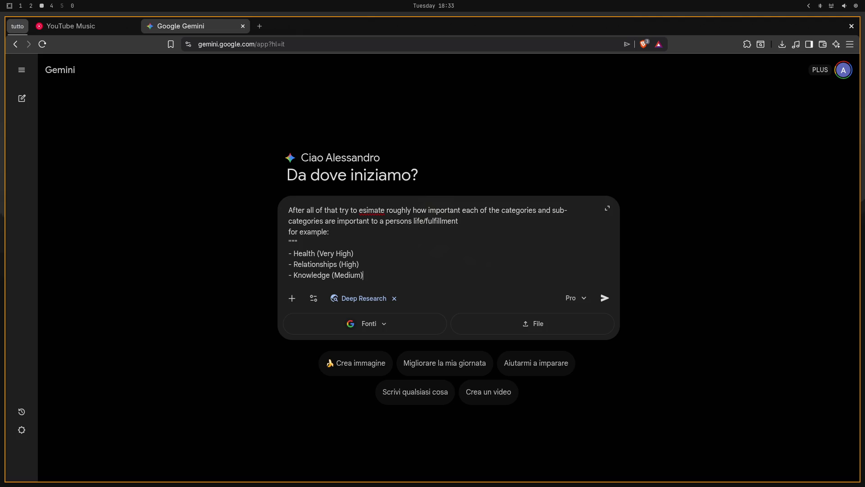
pyautogui.hotkey('shift', 'Return')
pyautogui.write('-')
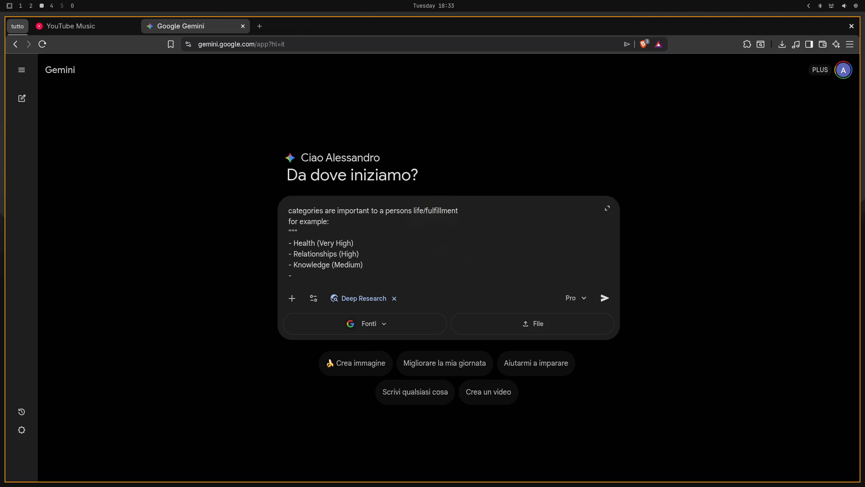
pyautogui.write('Fina')
pyautogui.press('BackSpace')
pyautogui.press('BackSpace')
pyautogui.write('f')
pyautogui.press('BackSpace')
pyautogui.write('naces')
pyautogui.write(' (')
pyautogui.hotkey('ctrl', 'BackSpace')
pyautogui.write('Medium) - Finaces (')
pyautogui.write('Me')
pyautogui.write('dium)')
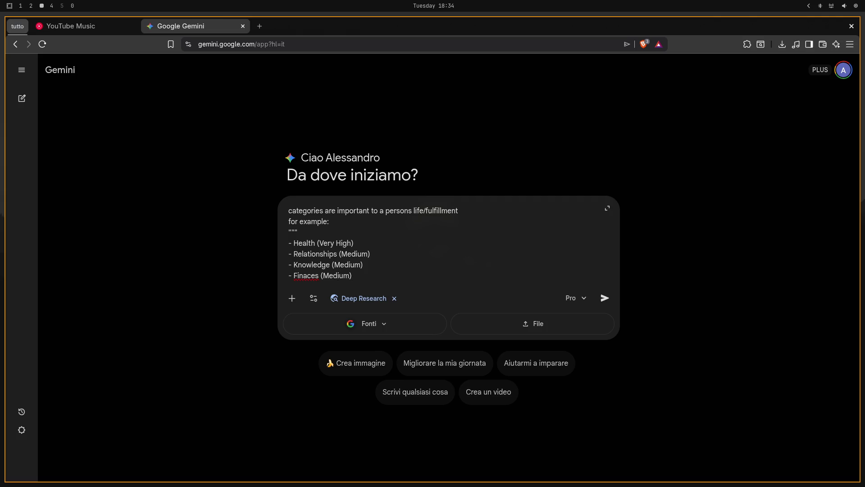
# - Close the example with """ and start the next line with 'and'
pyautogui.hotkey('shift', 'Return')
pyautogui.write('"""')
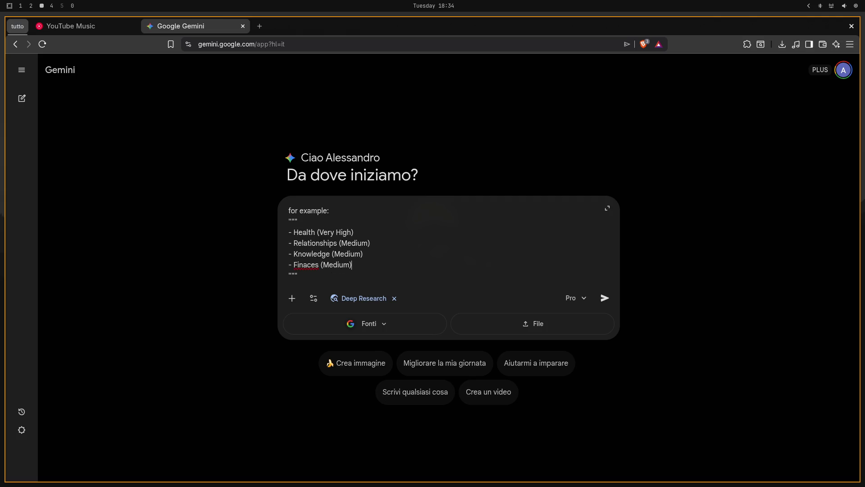
pyautogui.press('Down')
pyautogui.hotkey('shift', 'Return')
pyautogui.write('and ')
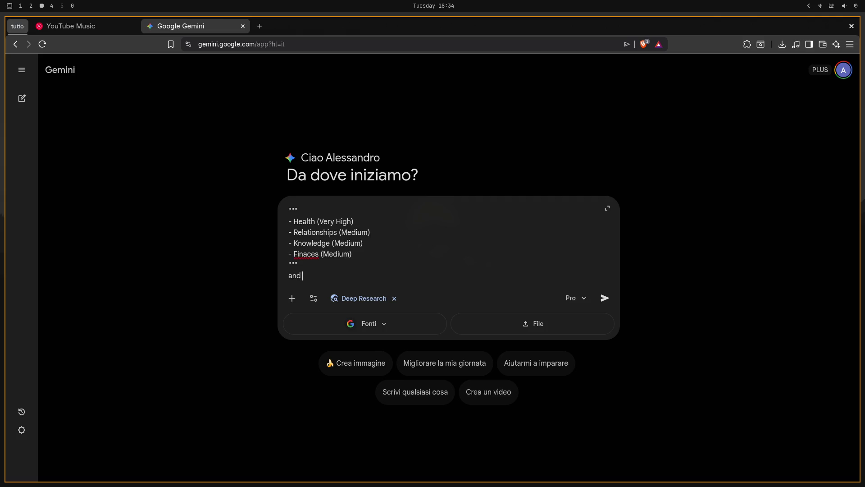
pyautogui.write('for each')
pyautogui.write(' subcate')
pyautogui.write('gory the')
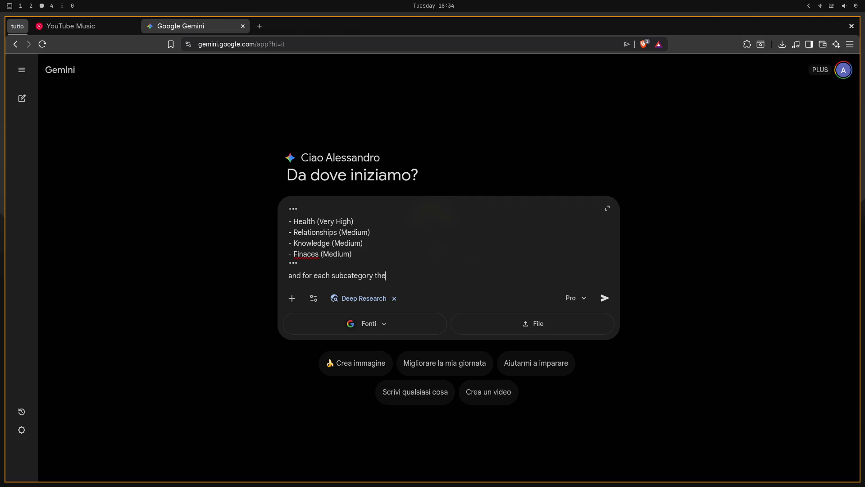
pyautogui.write(' same,')
pyautogui.write(' like')
# - Write 'and for each subcategory the same, like:' and open a new quoted example starting with Finance
pyautogui.hotkey('shift', 'Return')
pyautogui.write('"""')
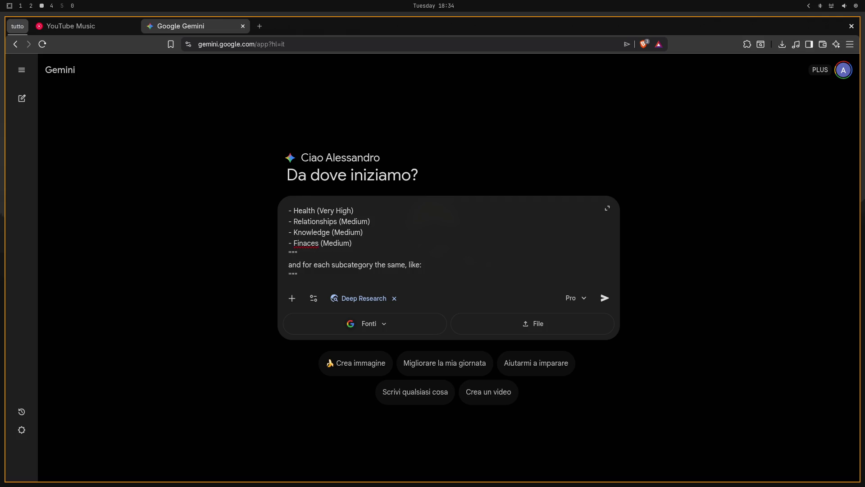
pyautogui.hotkey('shift', 'Return')
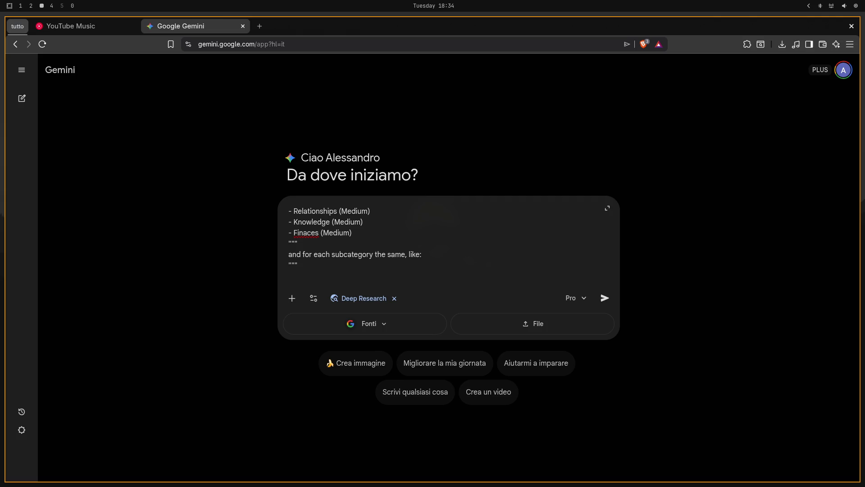
pyautogui.write('in /')
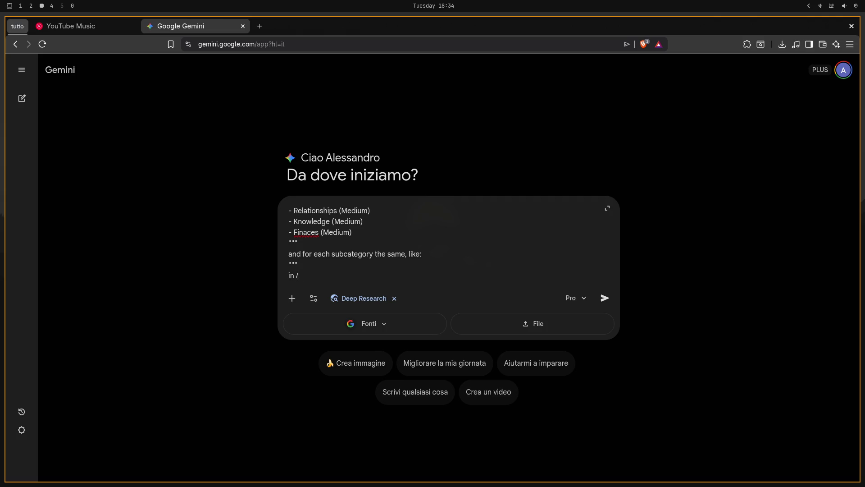
pyautogui.press('BackSpace')
pyautogui.write('Healt')
pyautogui.write('h')
pyautogui.hotkey('ctrl', 'BackSpace')
pyautogui.hotkey('ctrl', 'BackSpace')
pyautogui.write('Fiance')
pyautogui.hotkey('ctrl', 'BackSpace')
pyautogui.write('F')
pyautogui.write('inance')
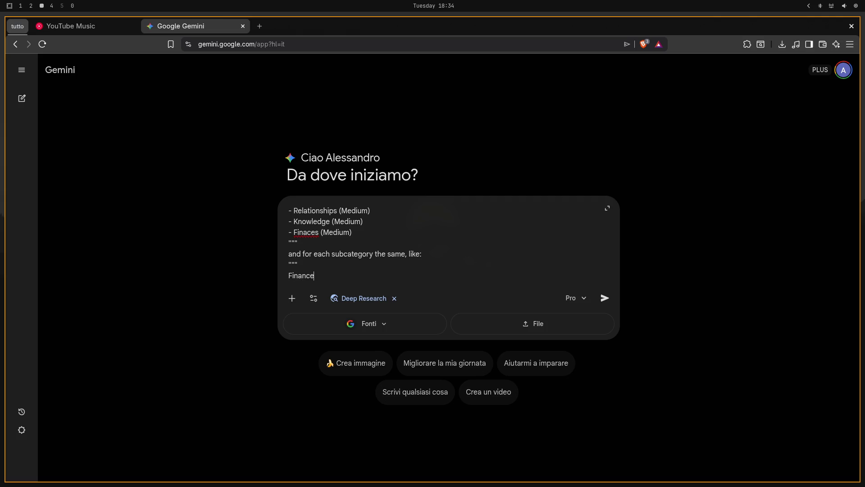